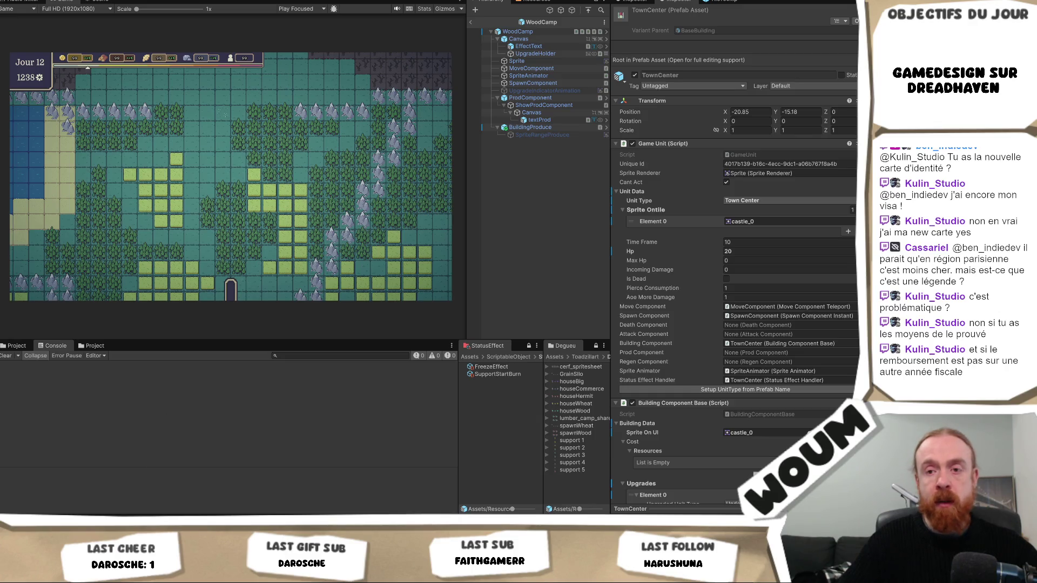
# Bring the Codecks A faire board to the front, then start a fresh browser tab.
pyautogui.moveTo(133, 527)
pyautogui.click(132, 486)
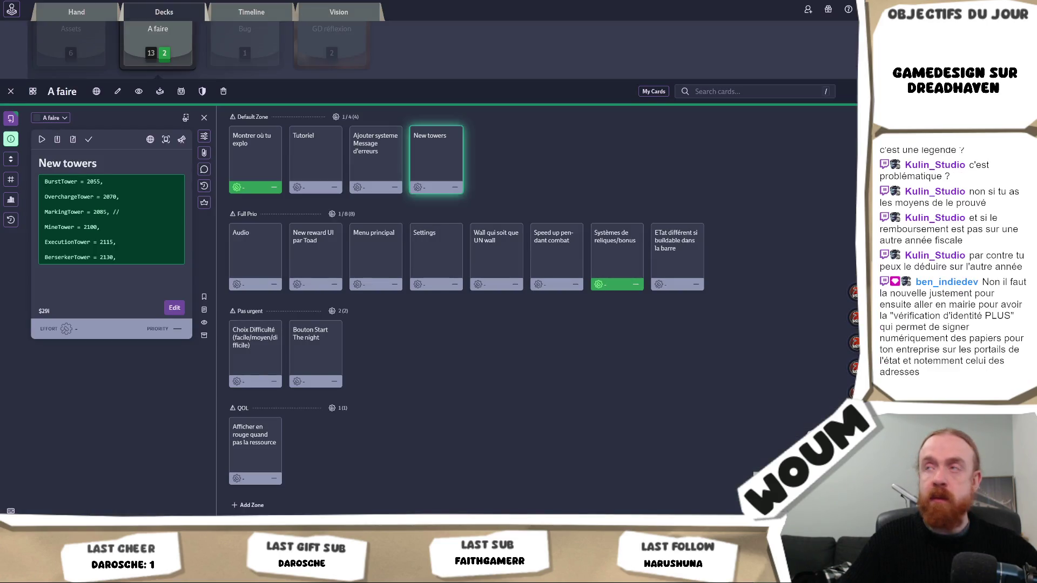
pyautogui.hotkey('ctrl', 't')
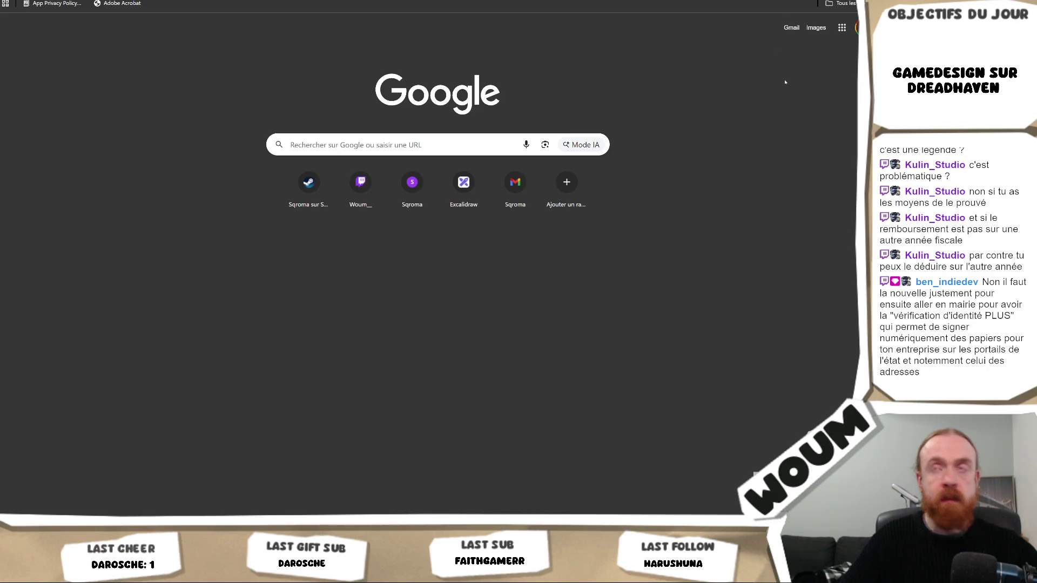
# Google 'micro entreprise rembourser un client et délcaration', skim the results, then return to Unity.
pyautogui.write('micro ent')
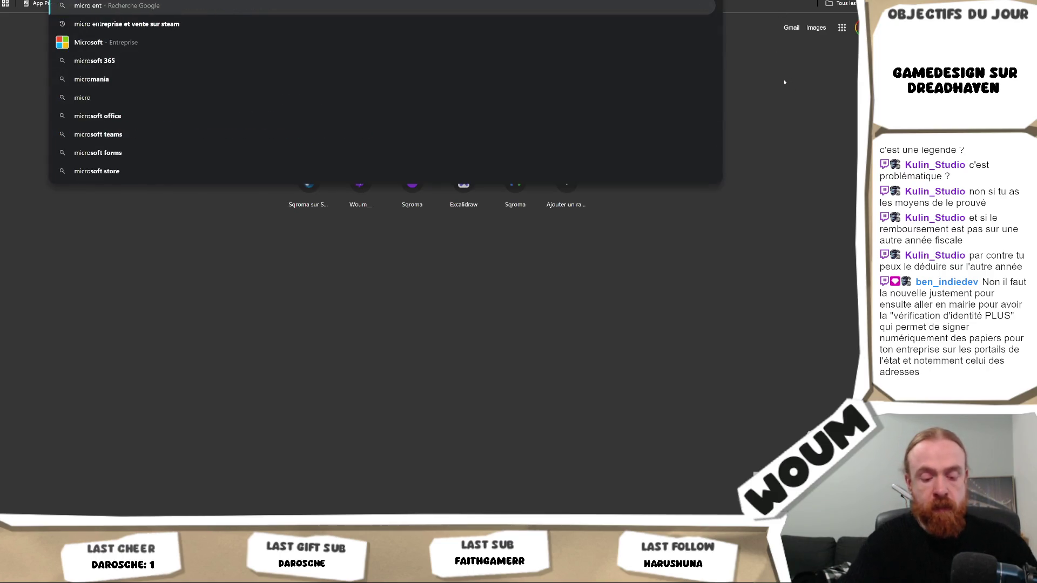
pyautogui.write('reprise')
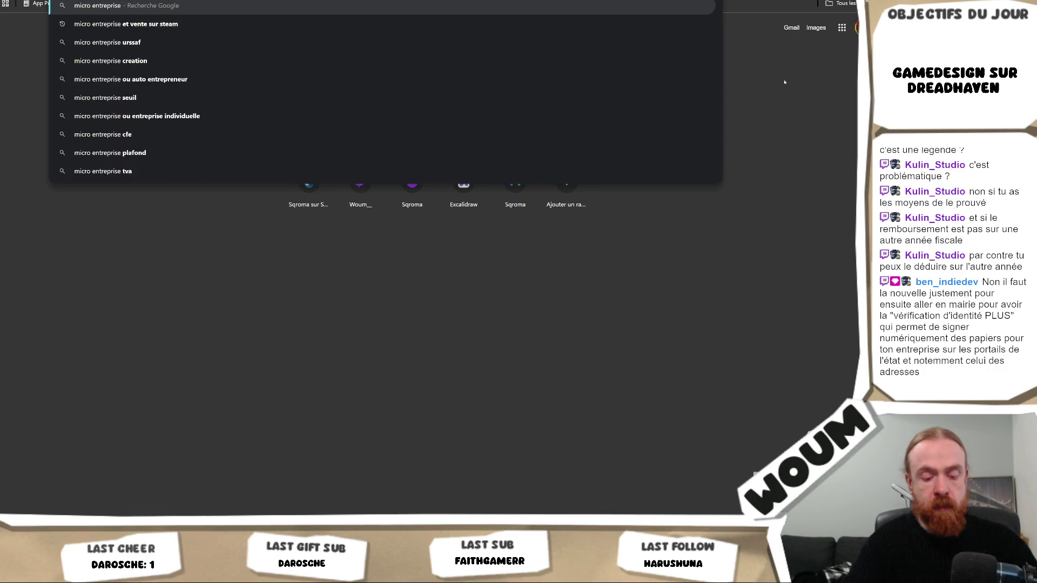
pyautogui.write(' rembours')
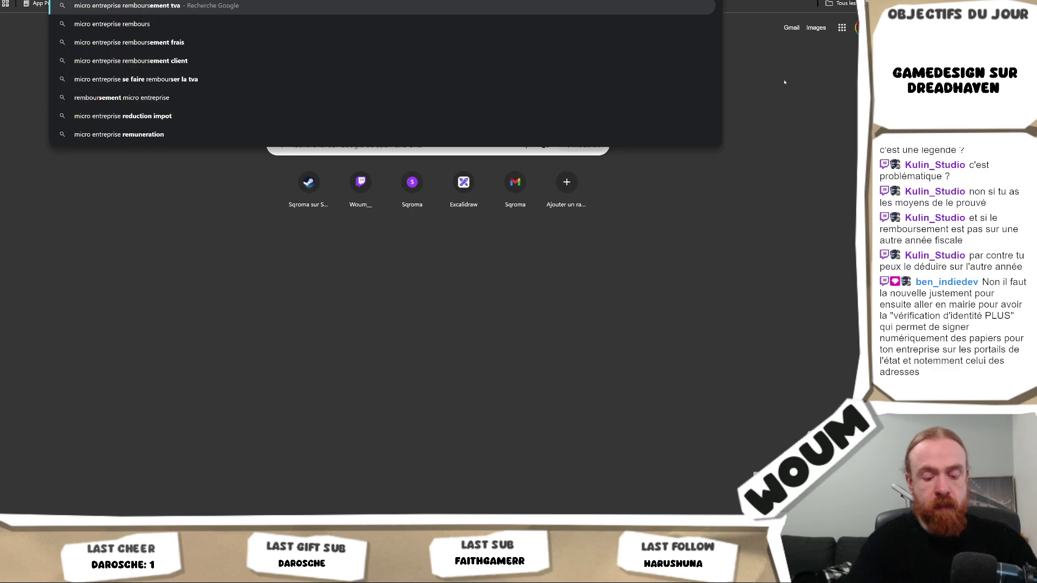
pyautogui.write('er un client et d')
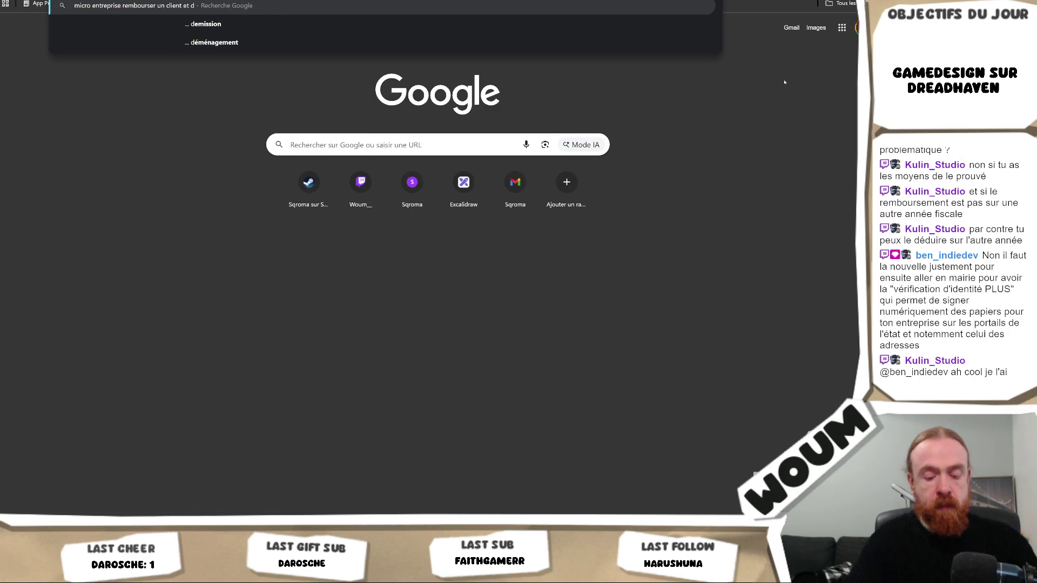
pyautogui.write('élcaration')
pyautogui.press('Return')
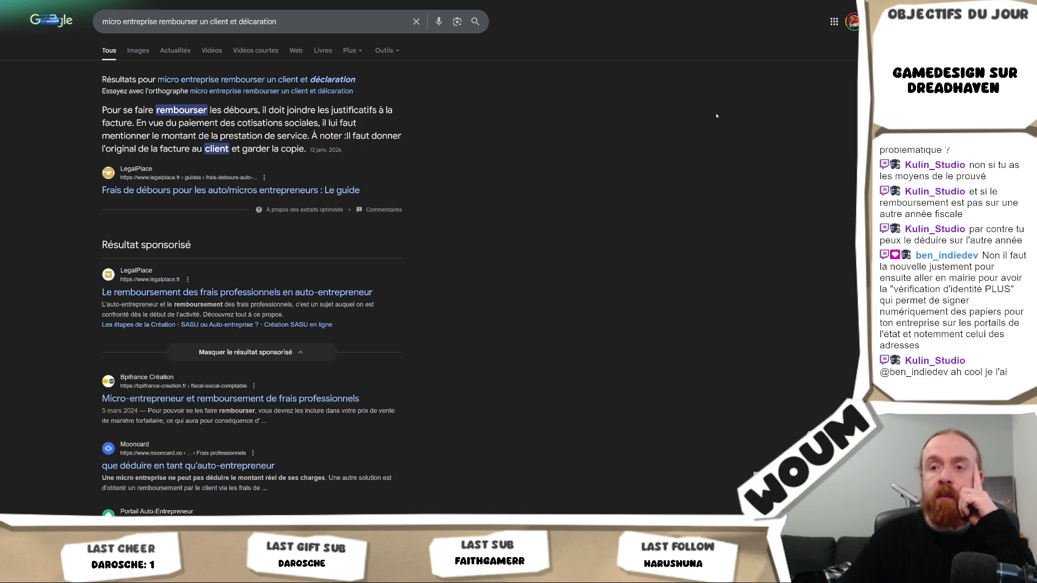
pyautogui.scroll(-1, 716, 115)
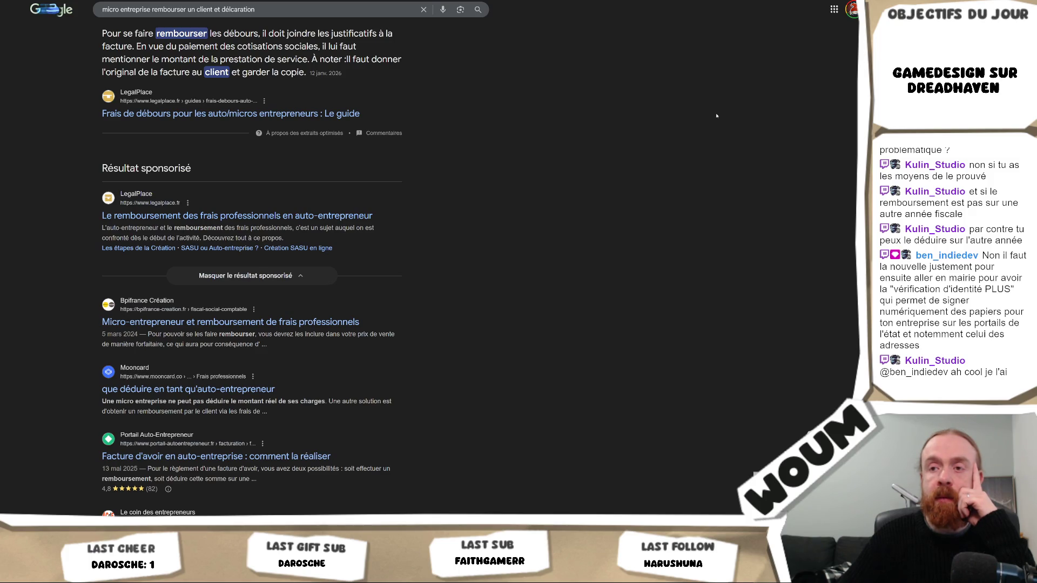
pyautogui.scroll(-1, 716, 115)
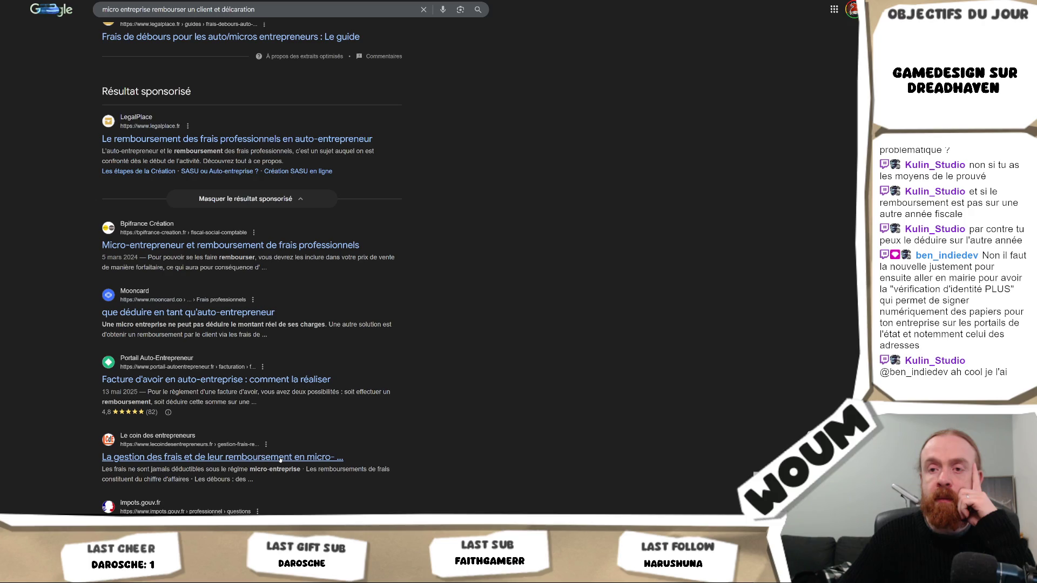
pyautogui.scroll(-2, 286, 458)
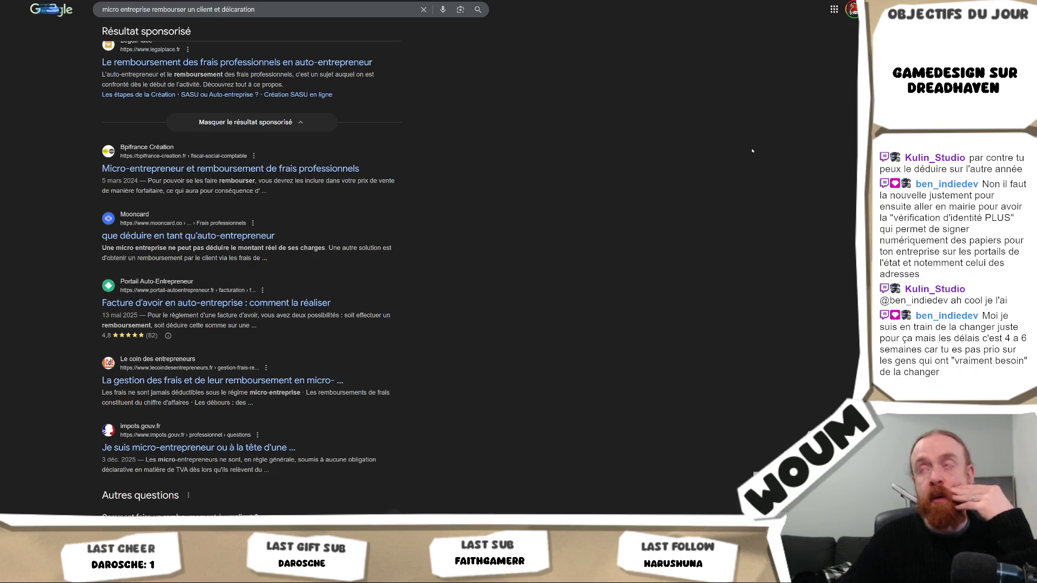
pyautogui.hotkey('alt', 'Tab')
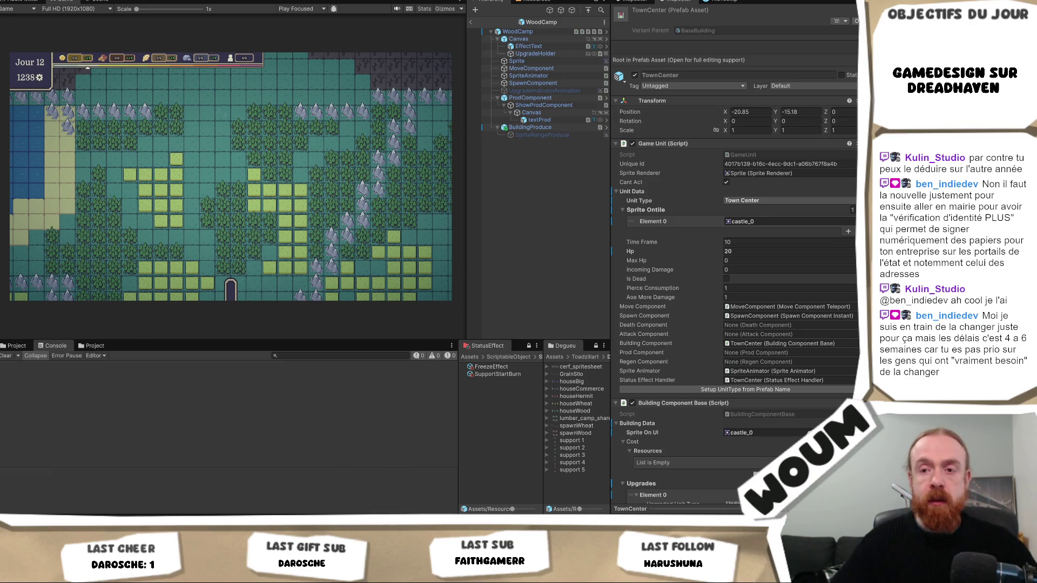
pyautogui.hotkey('alt', 'Tab')
# Glance over the Obsidian Day 2 notes, minimize them, and show Unity's building prefab files.
pyautogui.scroll(5, 531, 282)
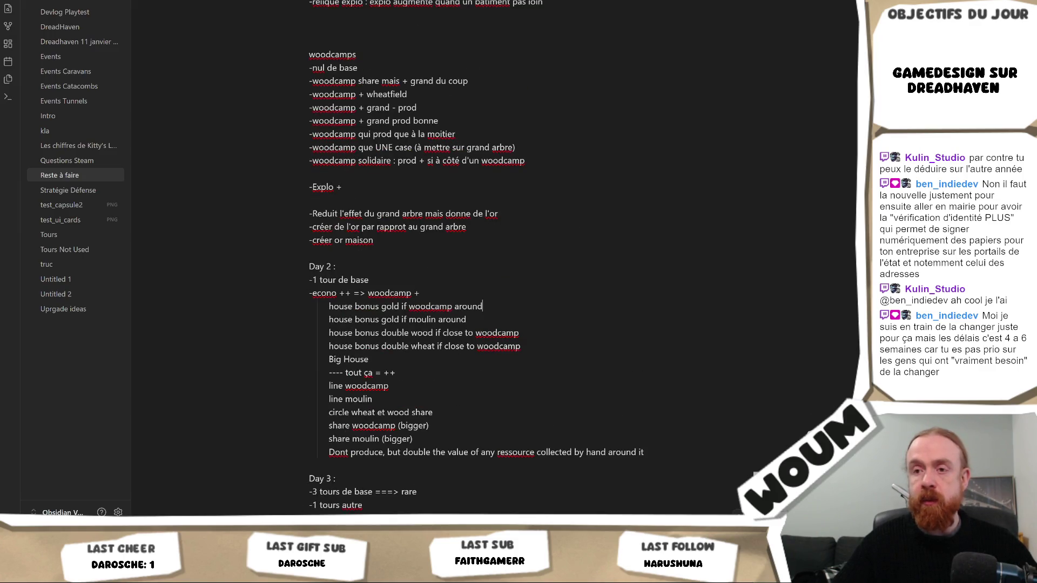
pyautogui.click(173, 575)
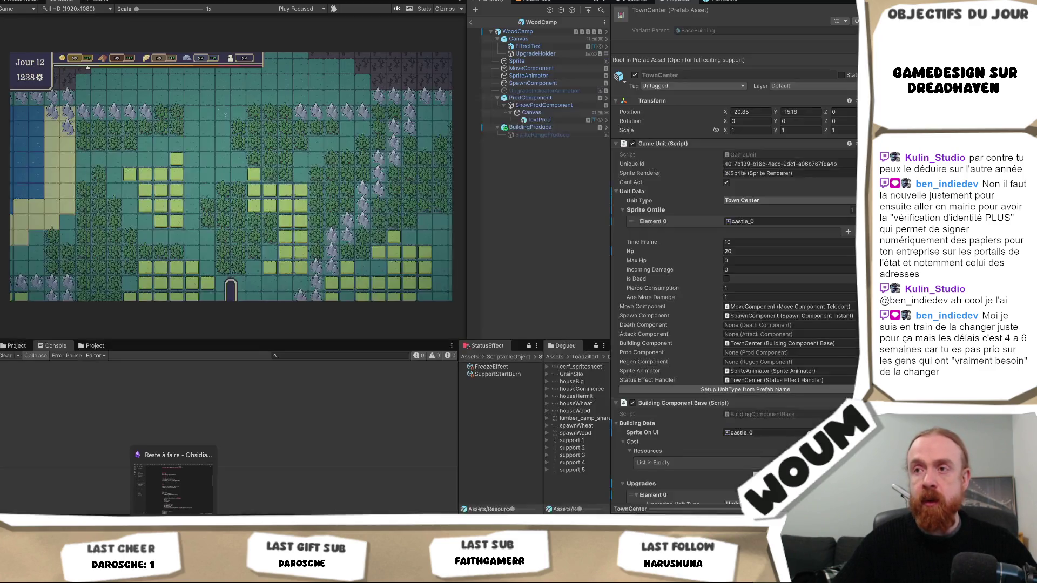
pyautogui.click(16, 346)
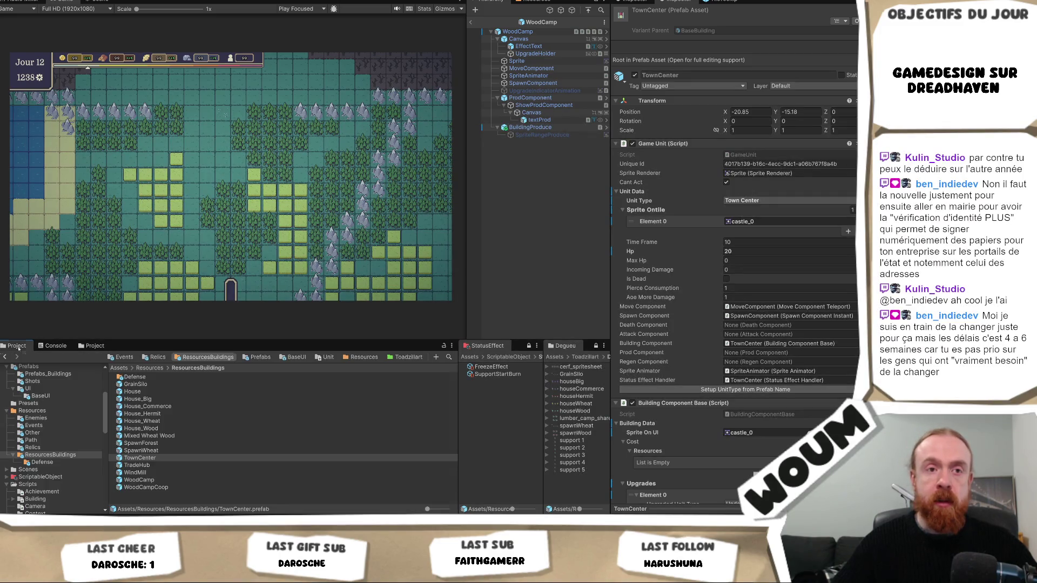
# Inspect House_Wood's costs and its production child yielding 0.25 Gold per day in a 4×4 diamond.
pyautogui.click(182, 429)
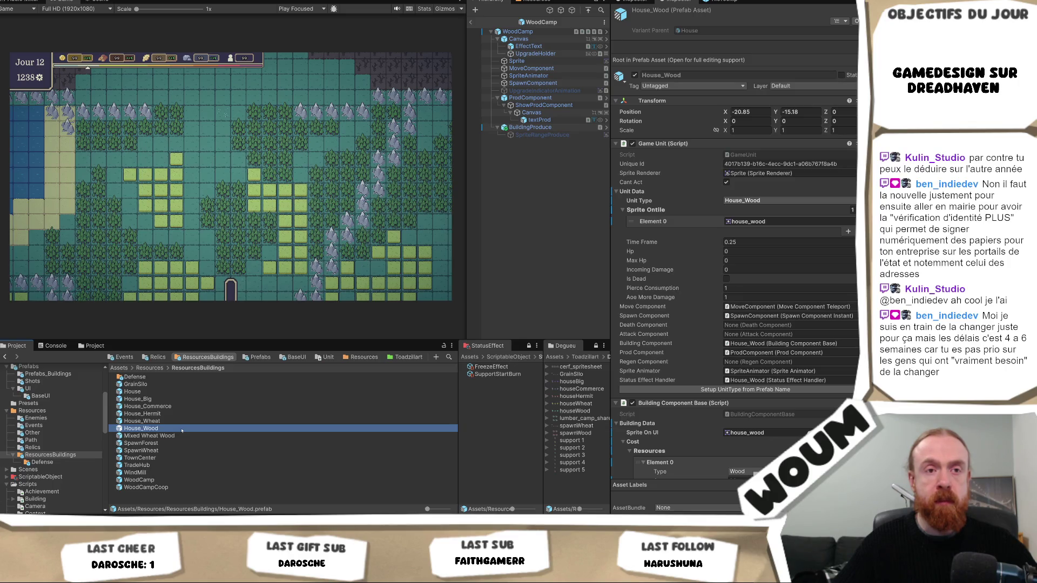
pyautogui.doubleClick(182, 429)
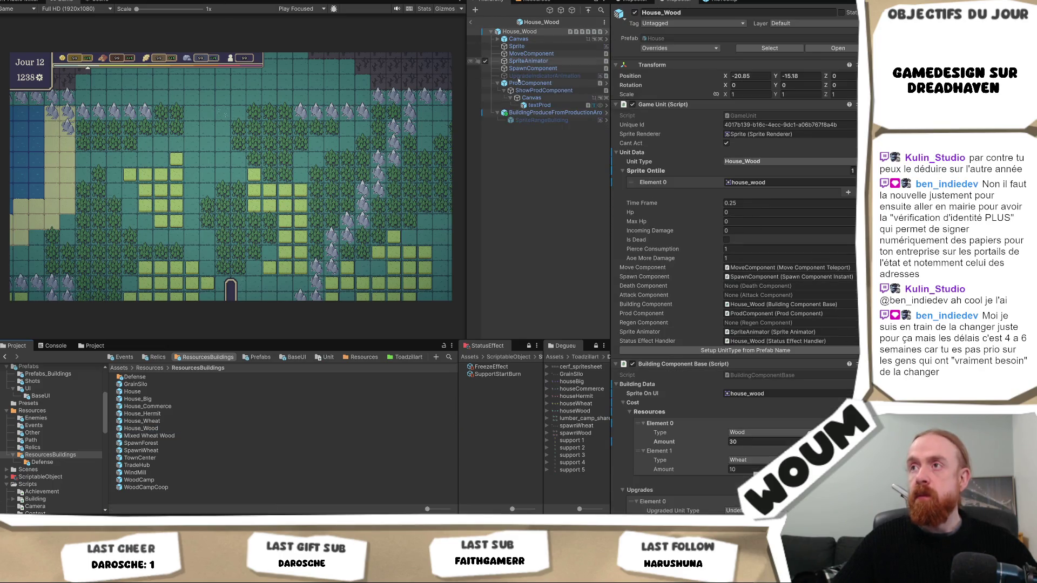
pyautogui.click(550, 112)
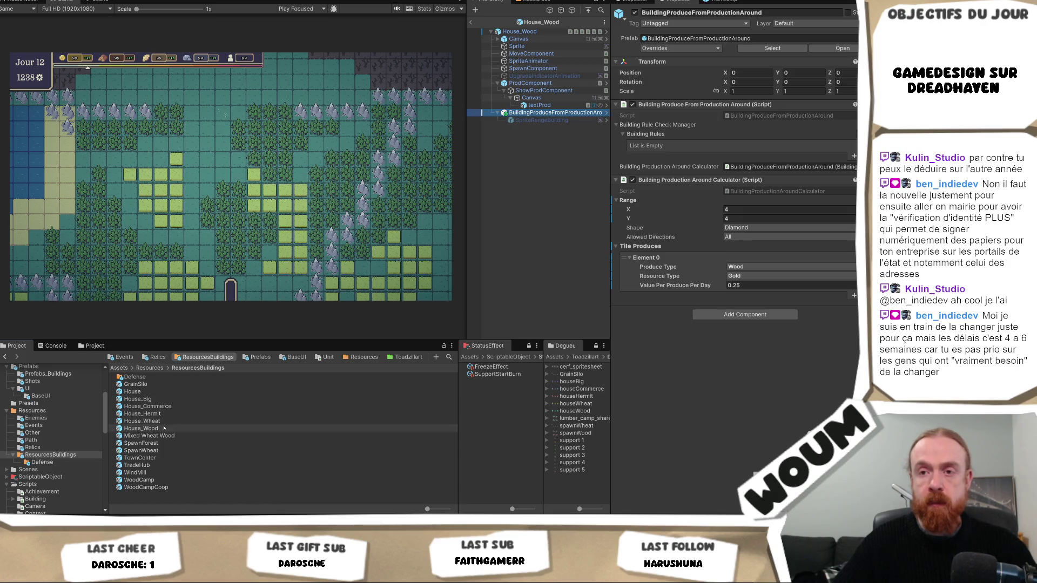
pyautogui.click(164, 428)
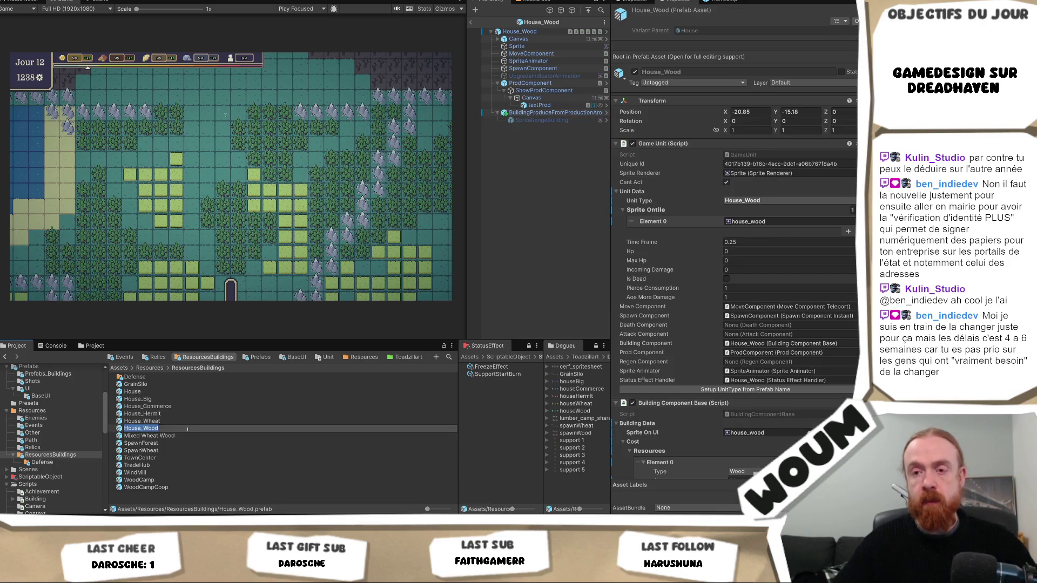
# Append 'House_Wood' to the 'house bonus gold if woodcamp around' note line.
pyautogui.hotkey('alt', 'Tab')
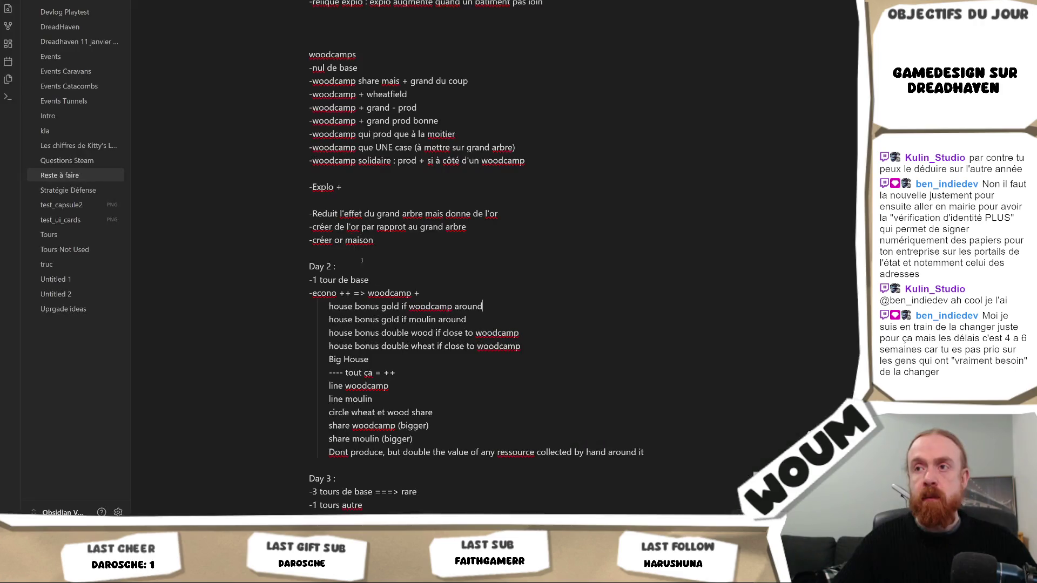
pyautogui.write('House_Wood')
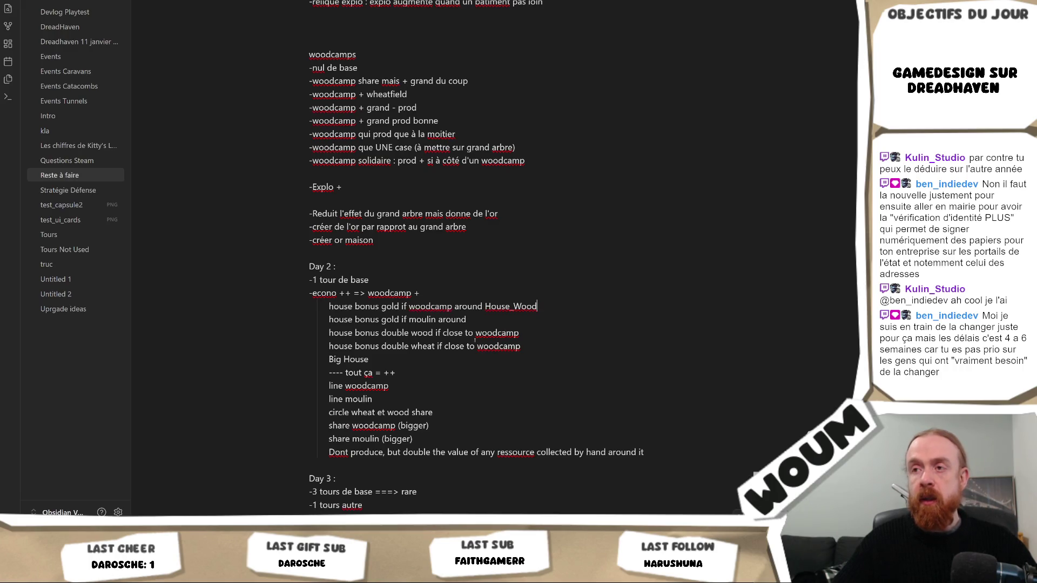
pyautogui.hotkey('alt', 'Tab')
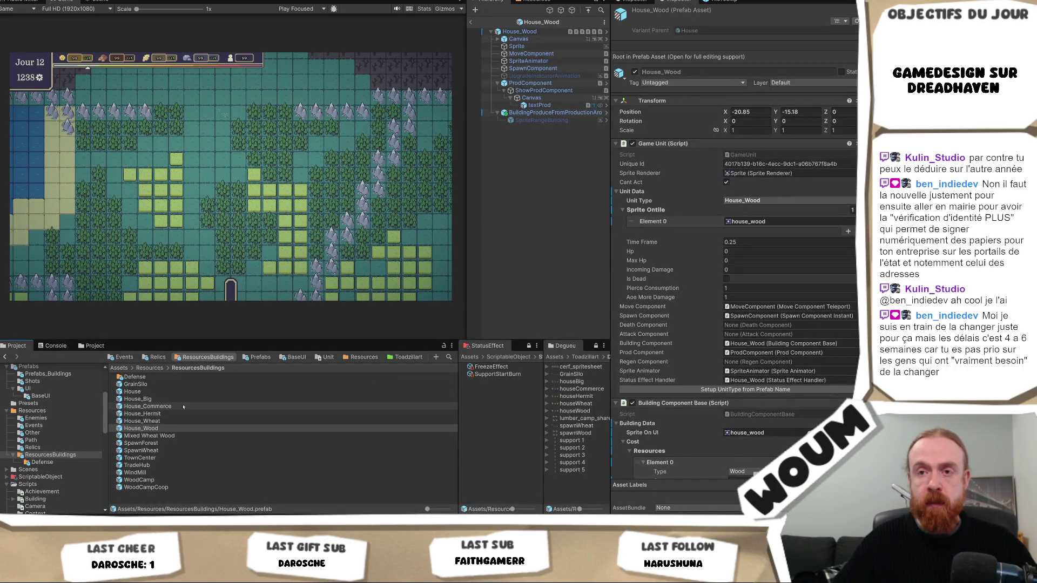
# Review the House_Wheat prefab's costs and its Wheat-to-Gold production-around component.
pyautogui.doubleClick(175, 422)
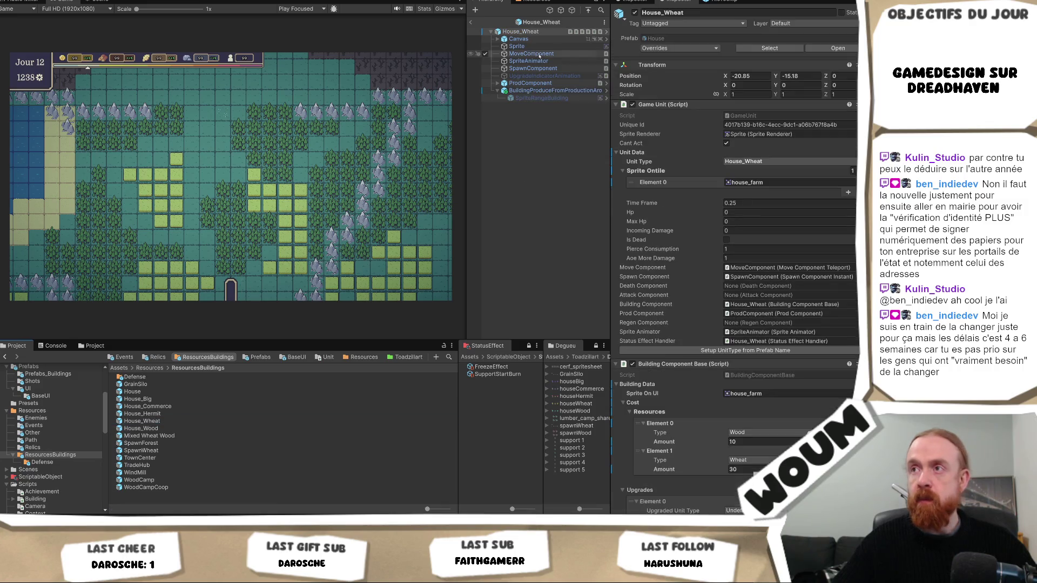
pyautogui.click(552, 91)
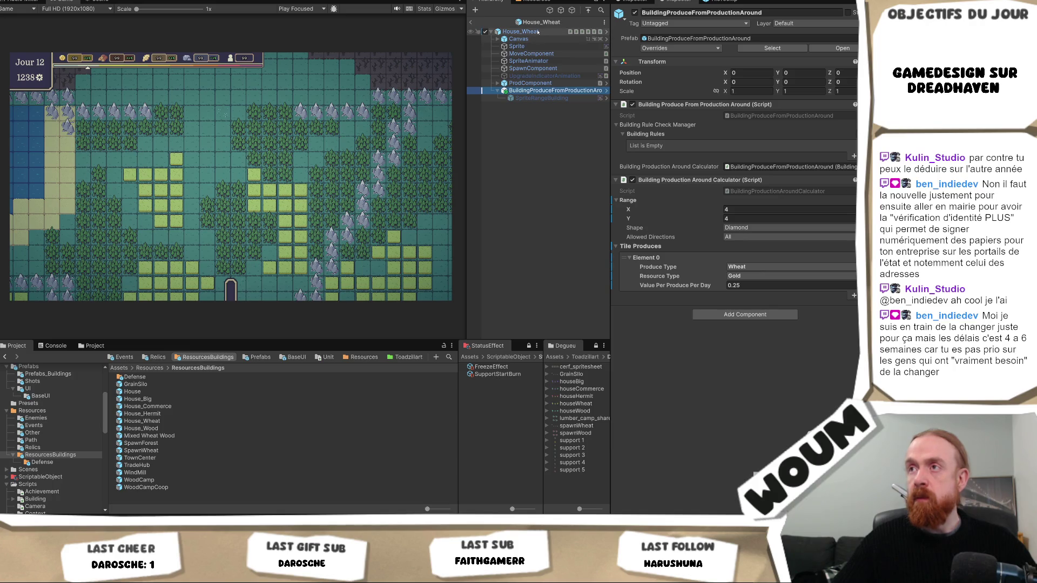
pyautogui.click(173, 421)
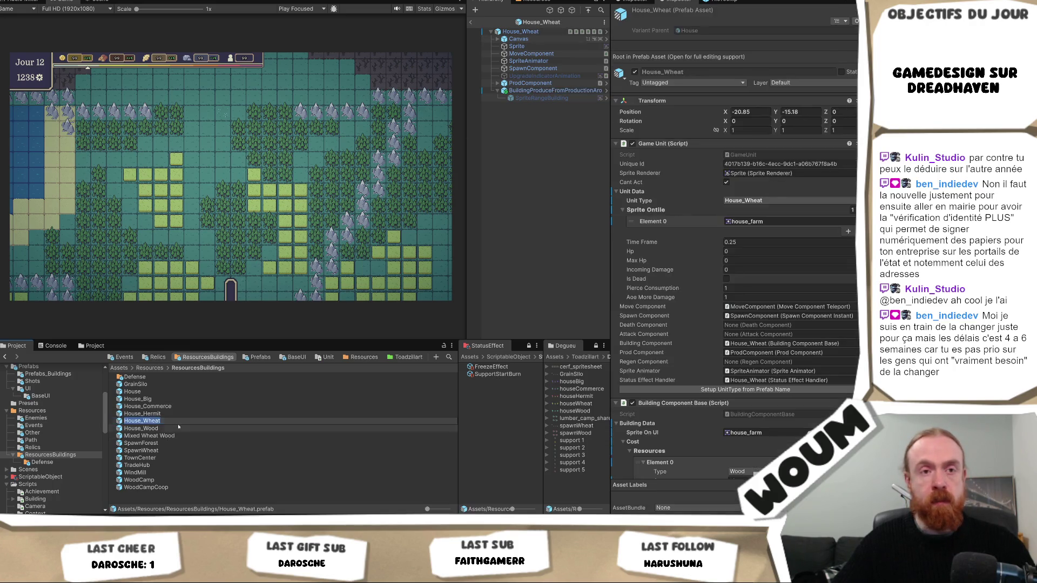
# In the notes, add dashes and tag the moulin bonus line with 'House_Wheat'.
pyautogui.hotkey('alt', 'Tab')
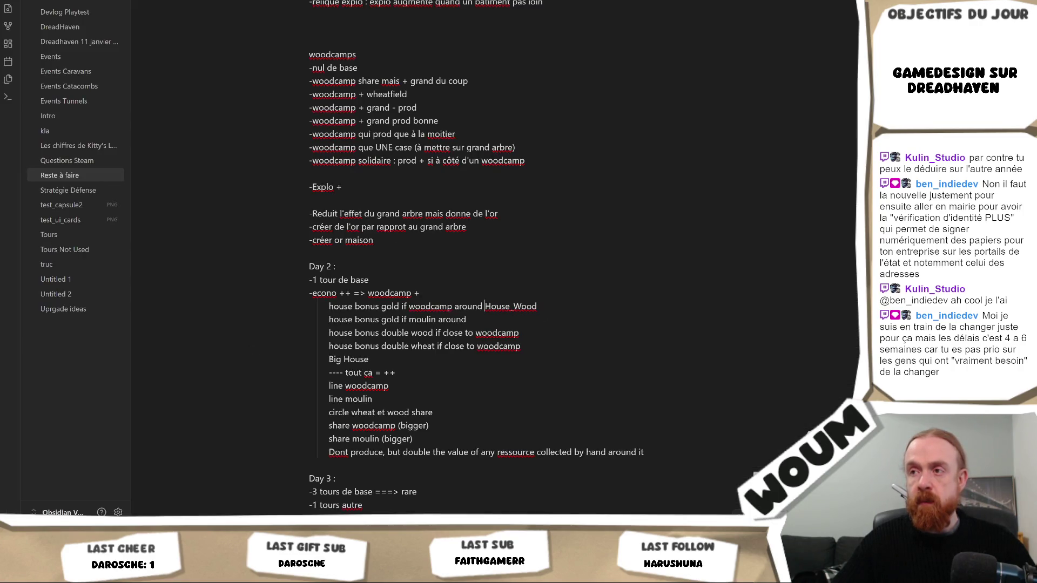
pyautogui.write('-')
pyautogui.click(531, 314)
pyautogui.write('-')
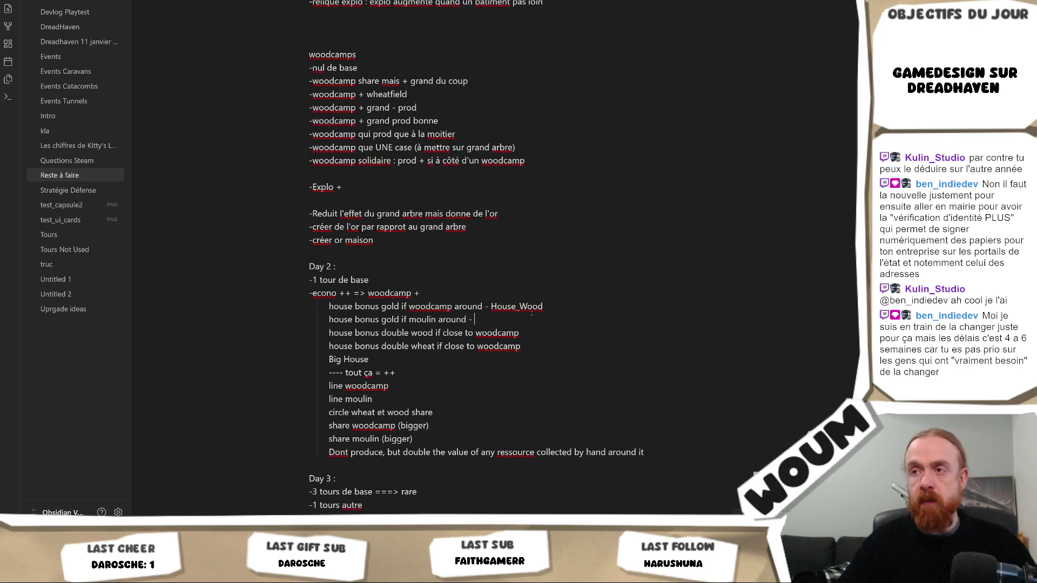
pyautogui.write('House_Wheat')
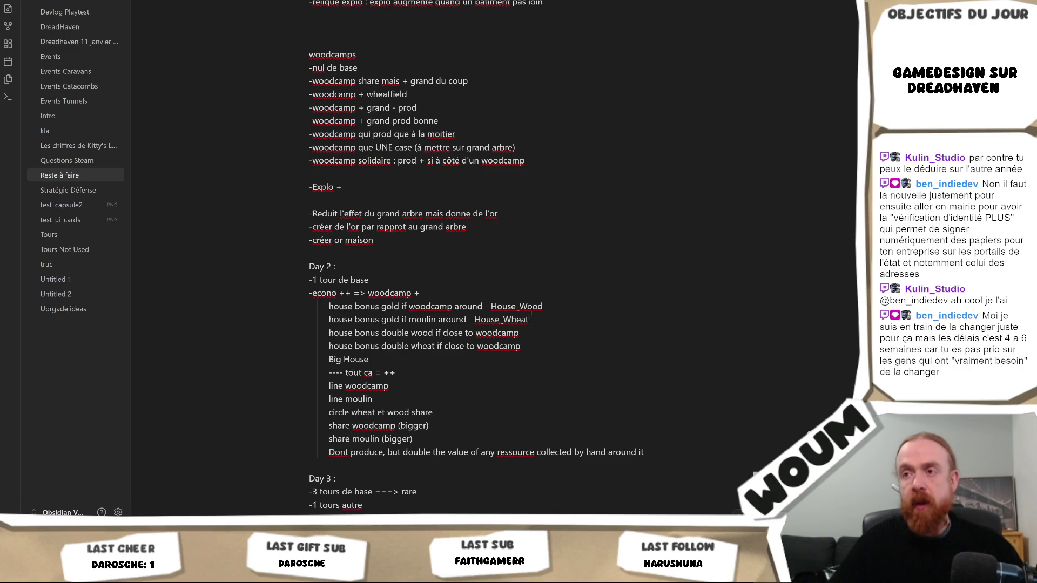
pyautogui.hotkey('alt', 'Tab')
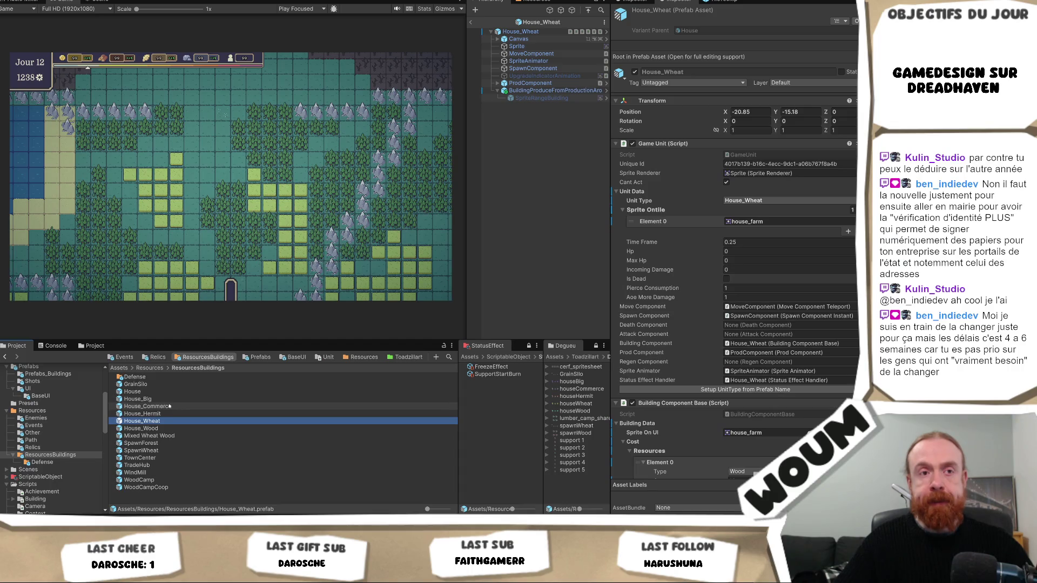
# Compare House_Wheat's production child with House_Hermit's settings, then exit prefab mode to testmap.
pyautogui.hotkey('alt', 'Tab')
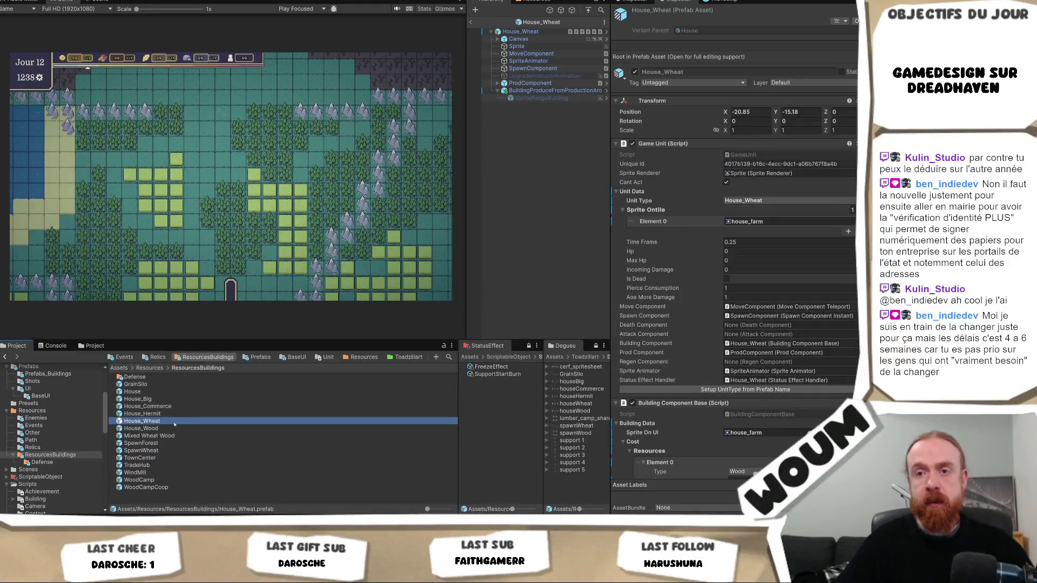
pyautogui.click(555, 90)
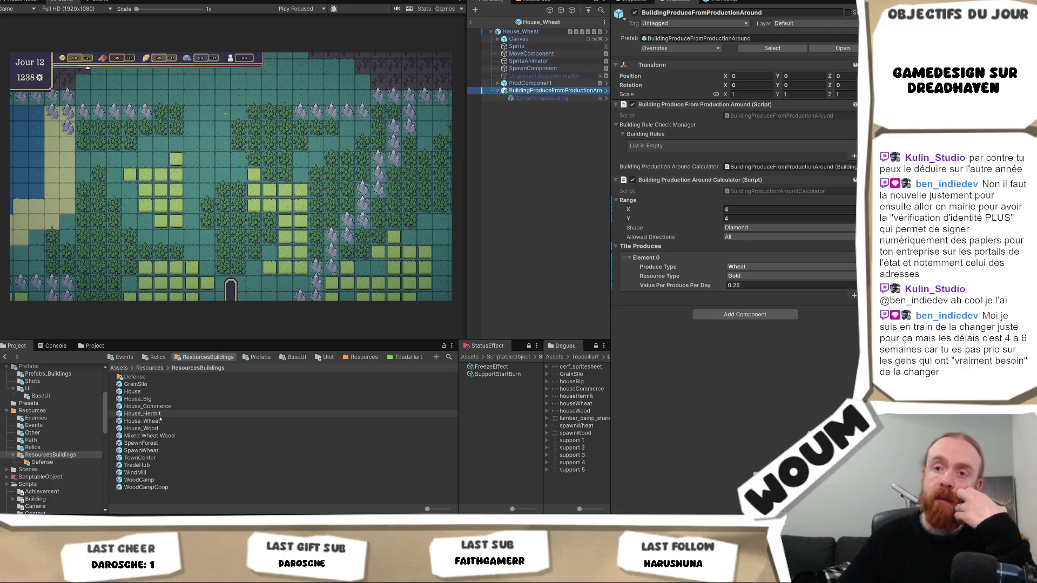
pyautogui.click(160, 414)
pyautogui.click(159, 422)
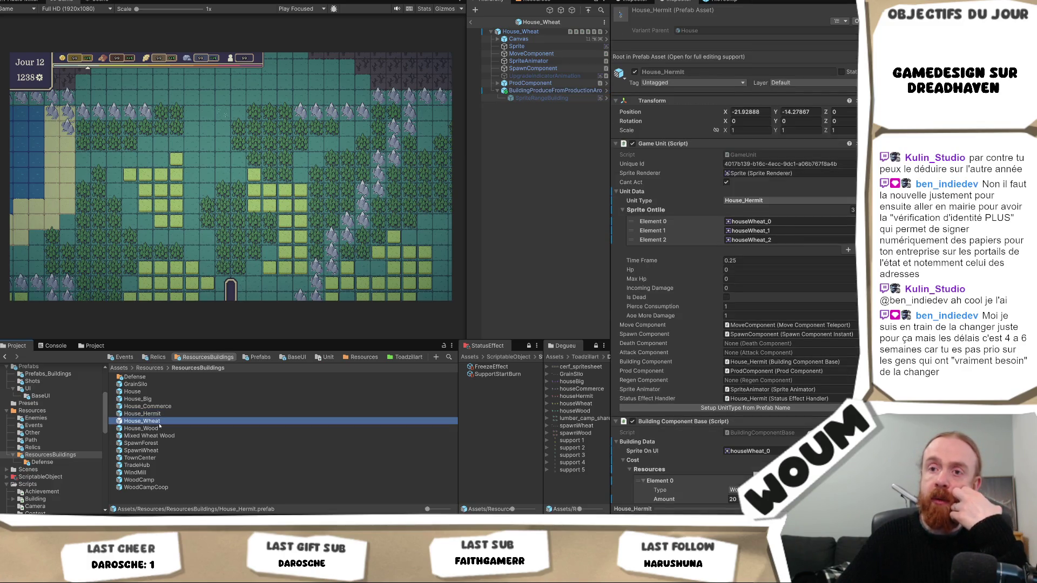
pyautogui.click(162, 415)
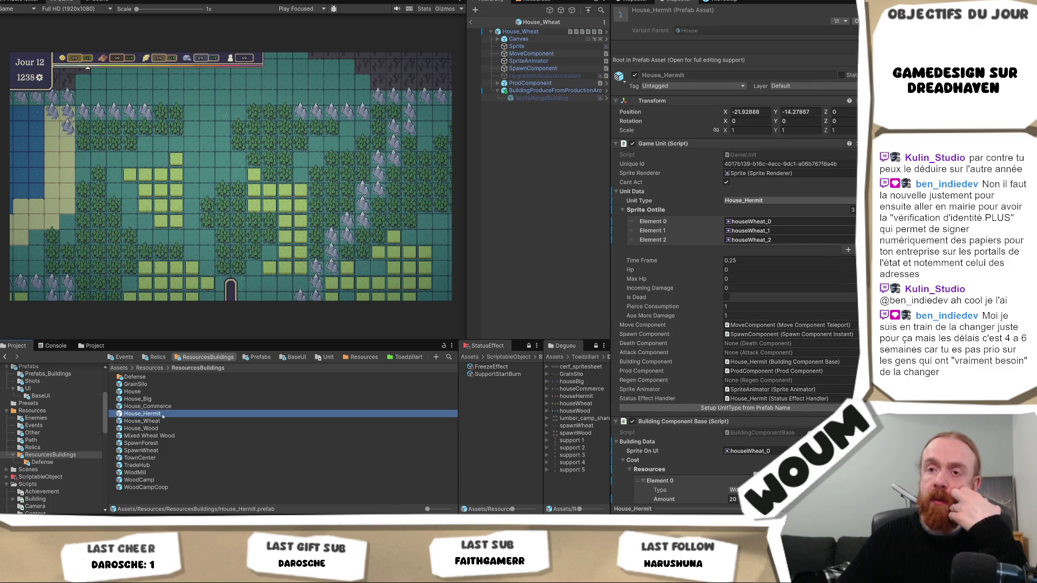
pyautogui.click(520, 31)
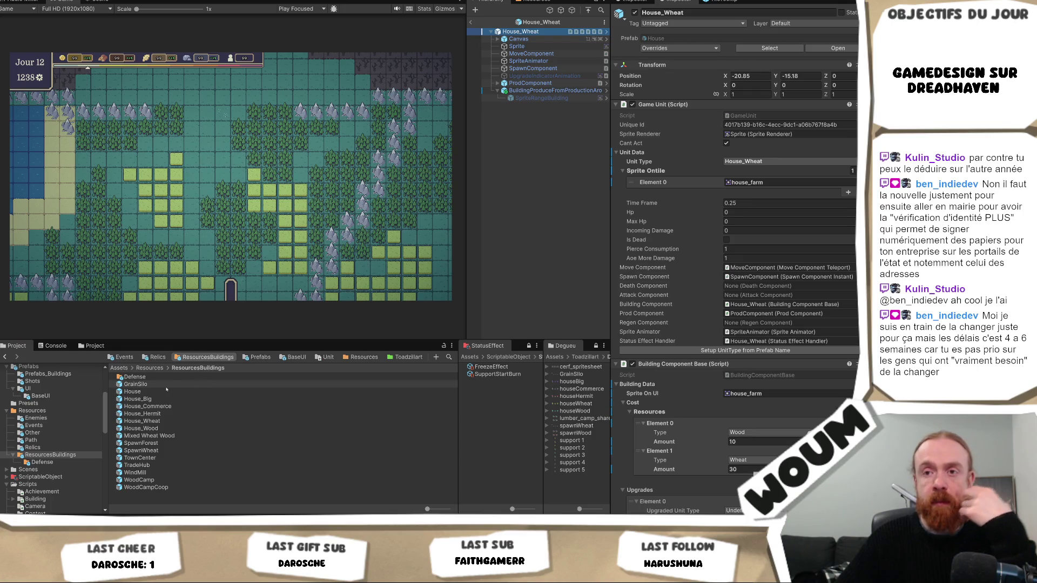
pyautogui.click(473, 23)
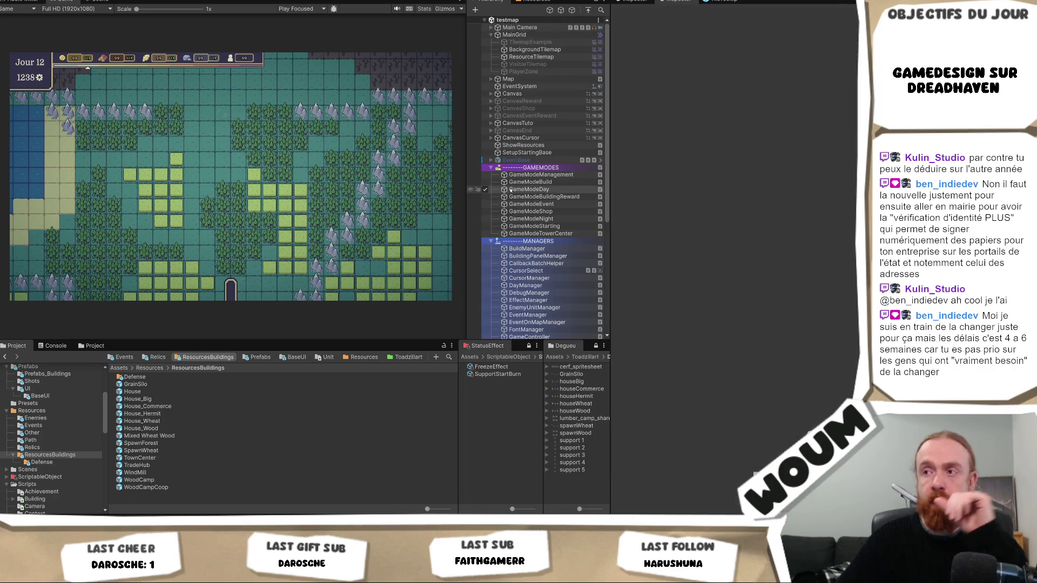
# Place House and House_Wheat prefab instances in the testmap scene below Relics.
pyautogui.scroll(-5, 540, 216)
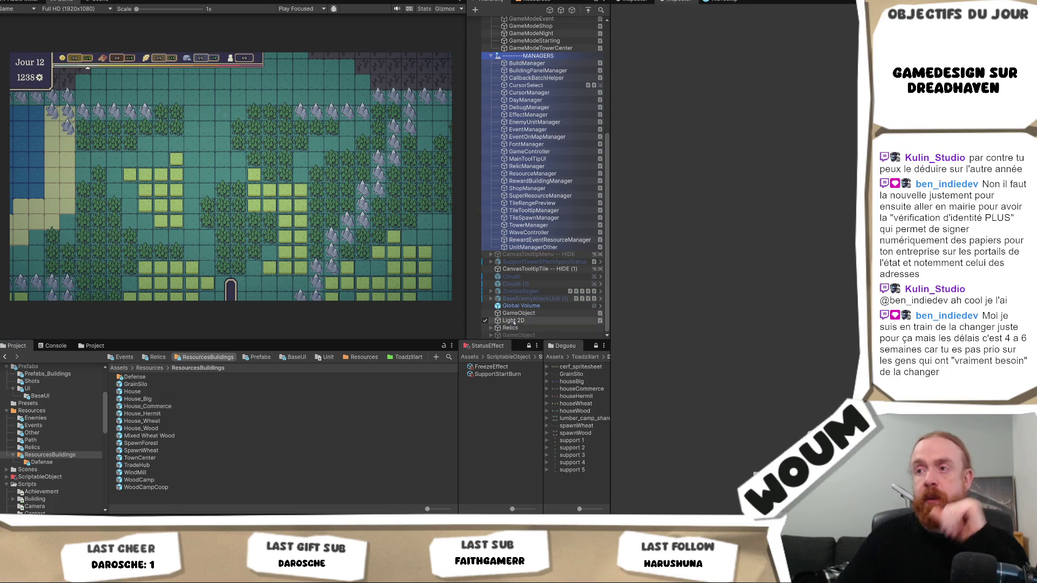
pyautogui.moveTo(514, 323); pyautogui.dragTo(518, 334)
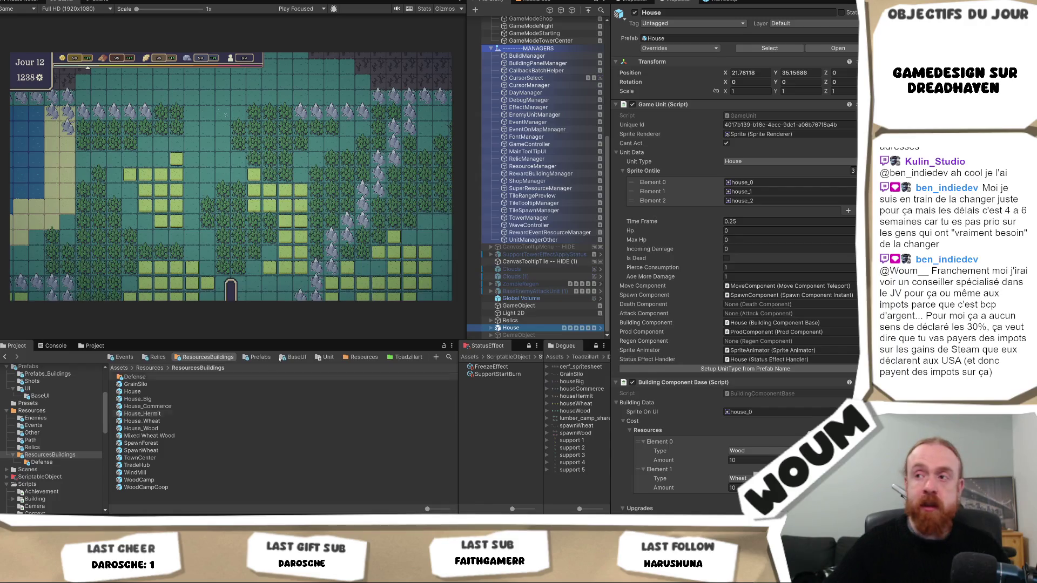
pyautogui.moveTo(162, 421); pyautogui.dragTo(520, 333)
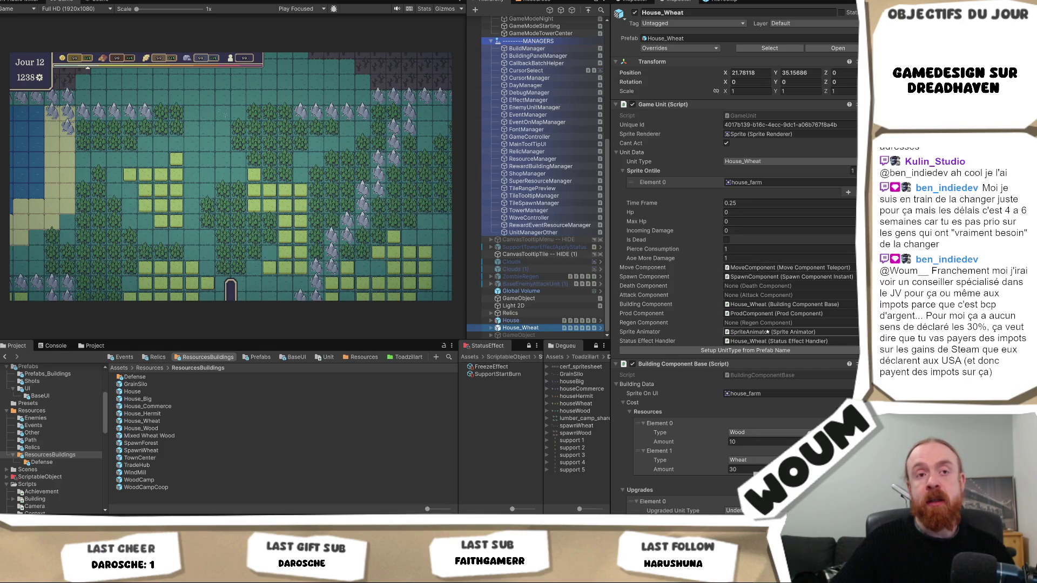
# Check the House instance's upgrade to House_Bigger House costing 20 Wood, 20 Wheat and 1 Stone.
pyautogui.scroll(-1, 767, 330)
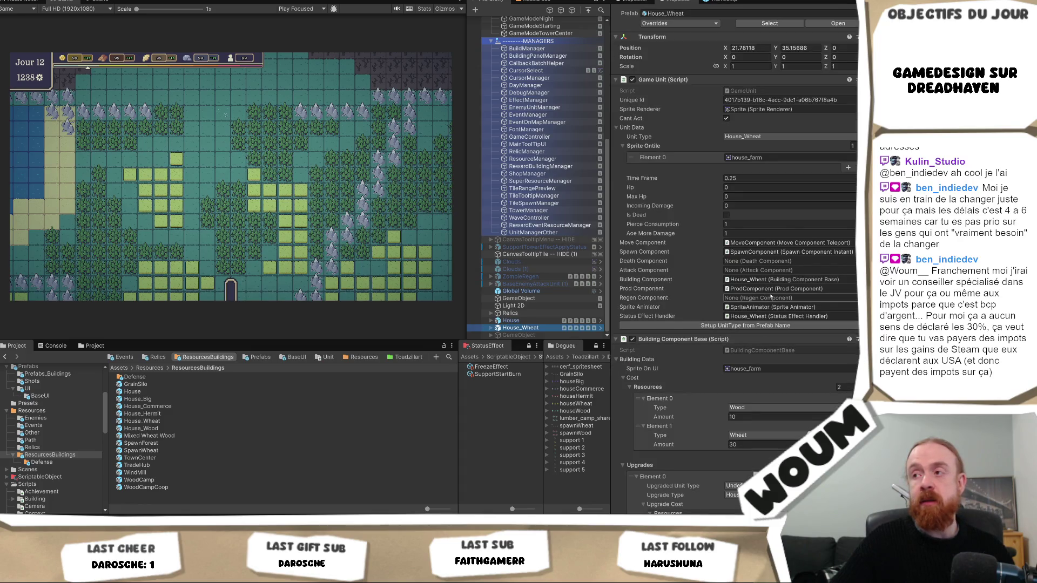
pyautogui.scroll(1, 767, 300)
pyautogui.scroll(-6, 767, 298)
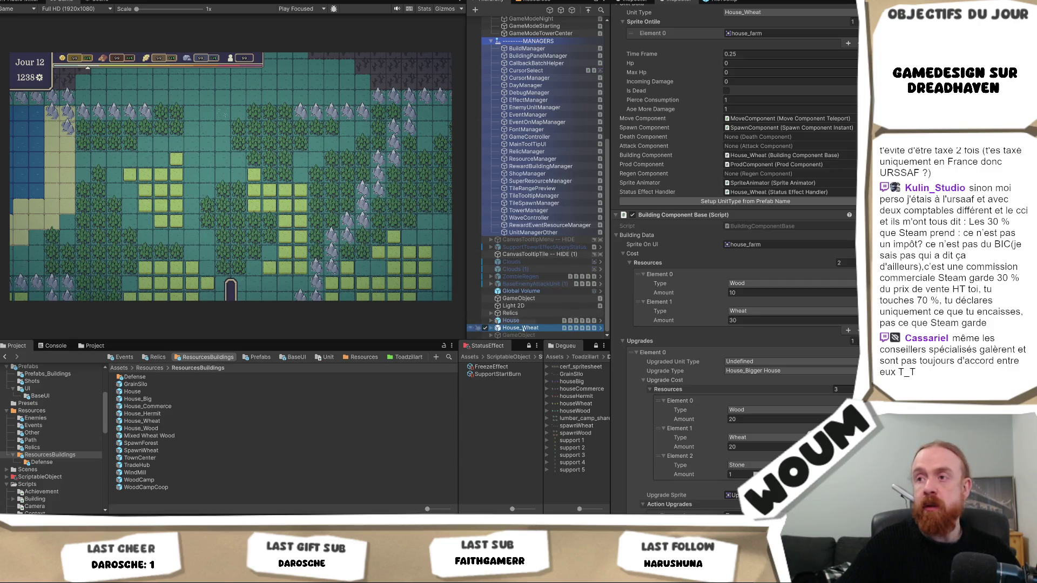
pyautogui.click(524, 321)
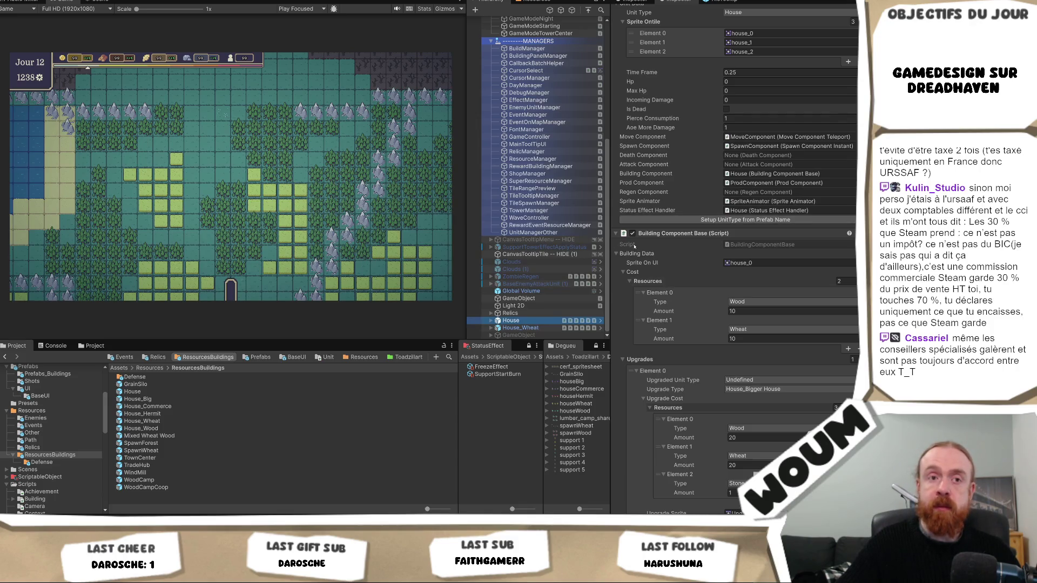
pyautogui.click(521, 327)
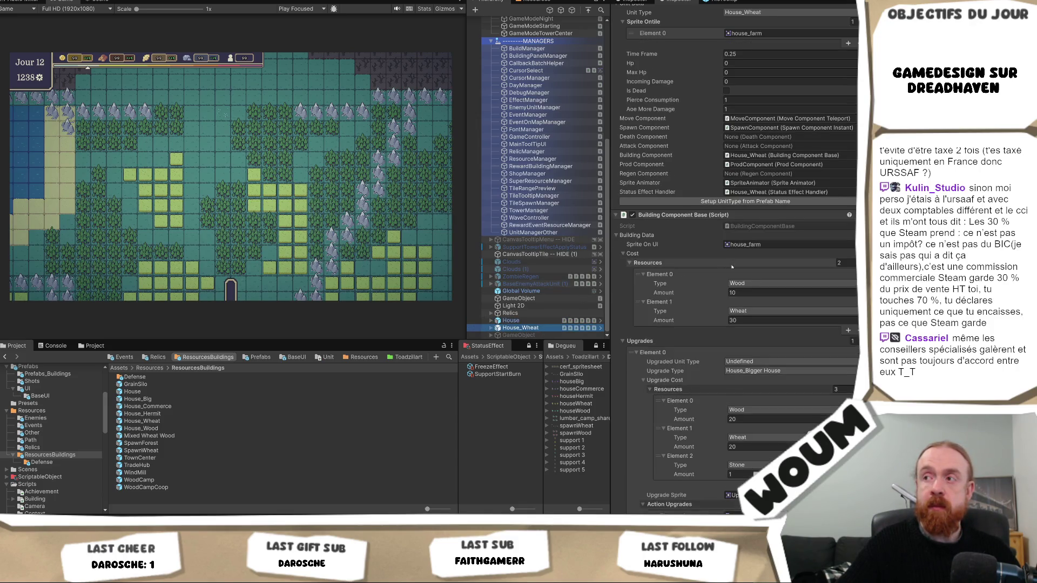
pyautogui.scroll(-10, 731, 266)
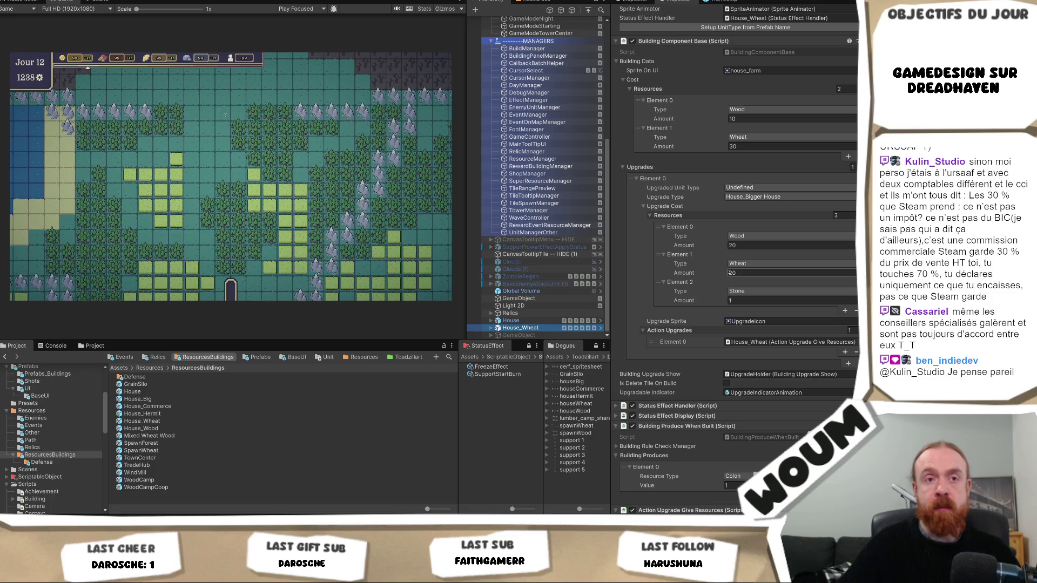
pyautogui.click(728, 273)
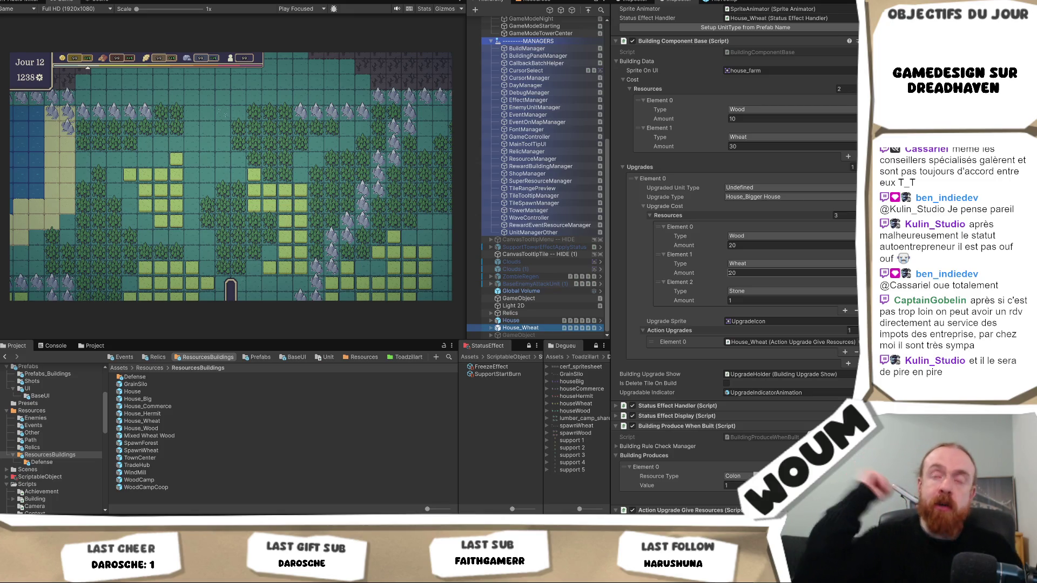
# Keep House_Wheat's Wheat amount at 20 and widen the game preview slightly.
pyautogui.press('Return')
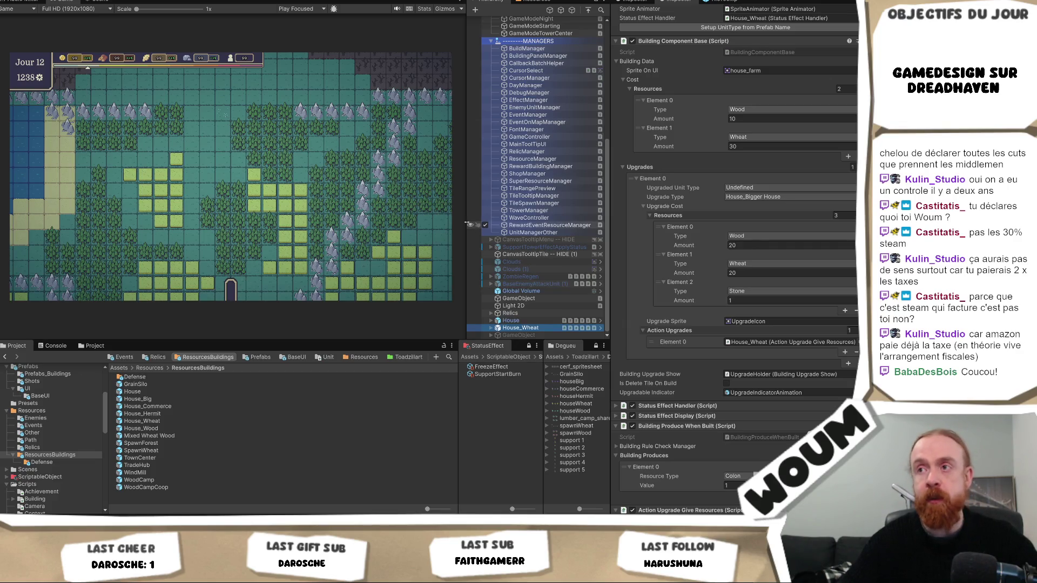
pyautogui.moveTo(467, 222); pyautogui.dragTo(461, 229)
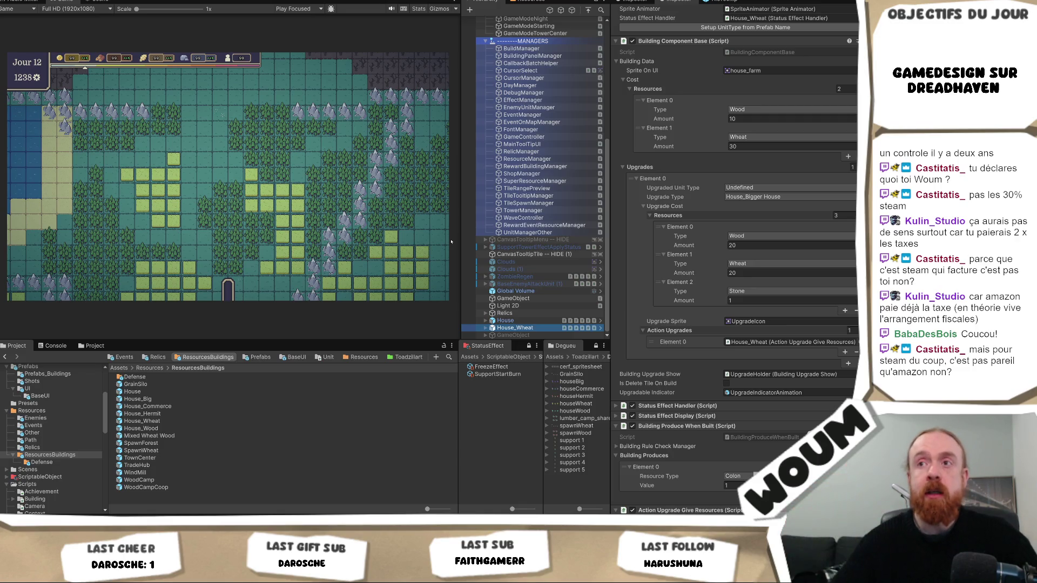
# Drag the Game/Hierarchy splitter to widen the Game view slightly, then start a new screen snip.
pyautogui.moveTo(459, 240); pyautogui.dragTo(444, 251)
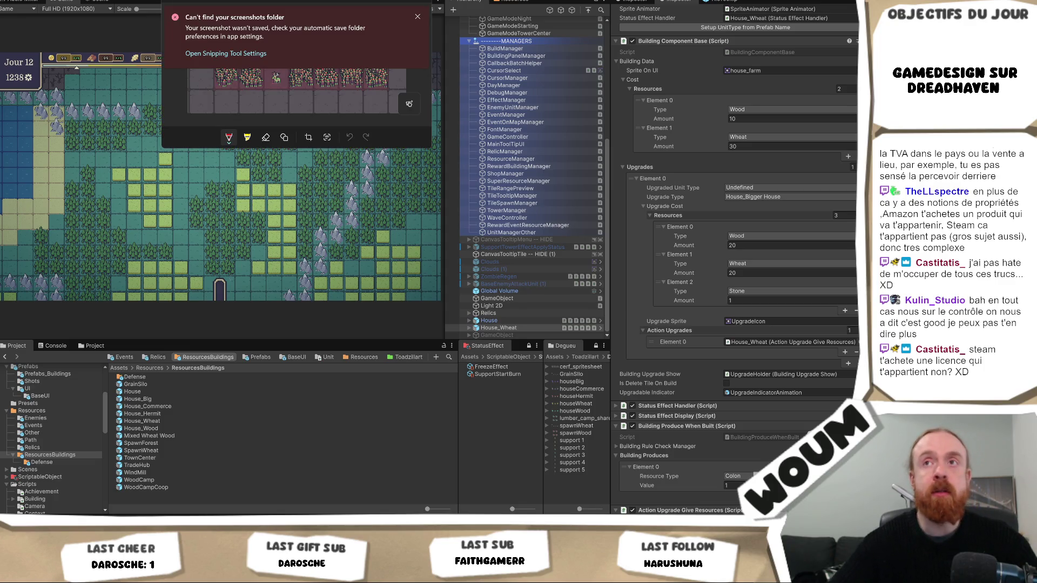
pyautogui.hotkey('ctrl', 'p')
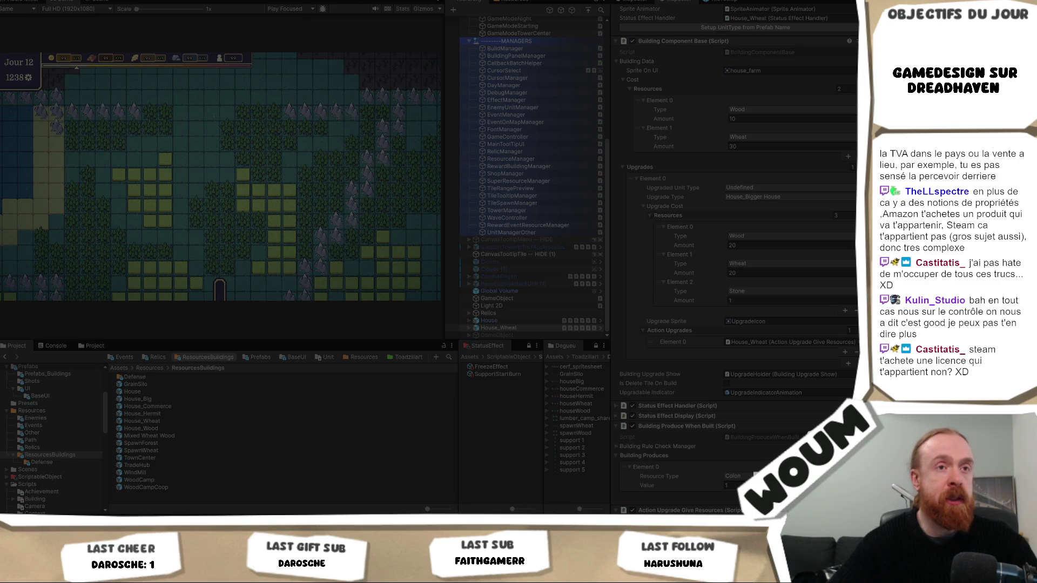
# Snip the VAT declaration region of the screen and open the capture in Snipping Tool.
pyautogui.moveTo(253, 54); pyautogui.dragTo(415, 70)
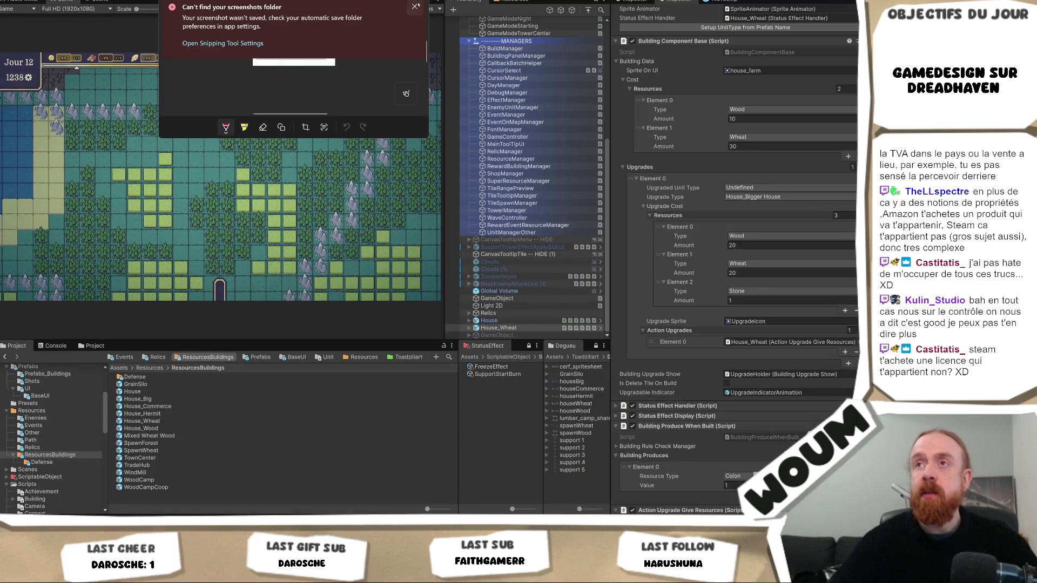
pyautogui.click(294, 62)
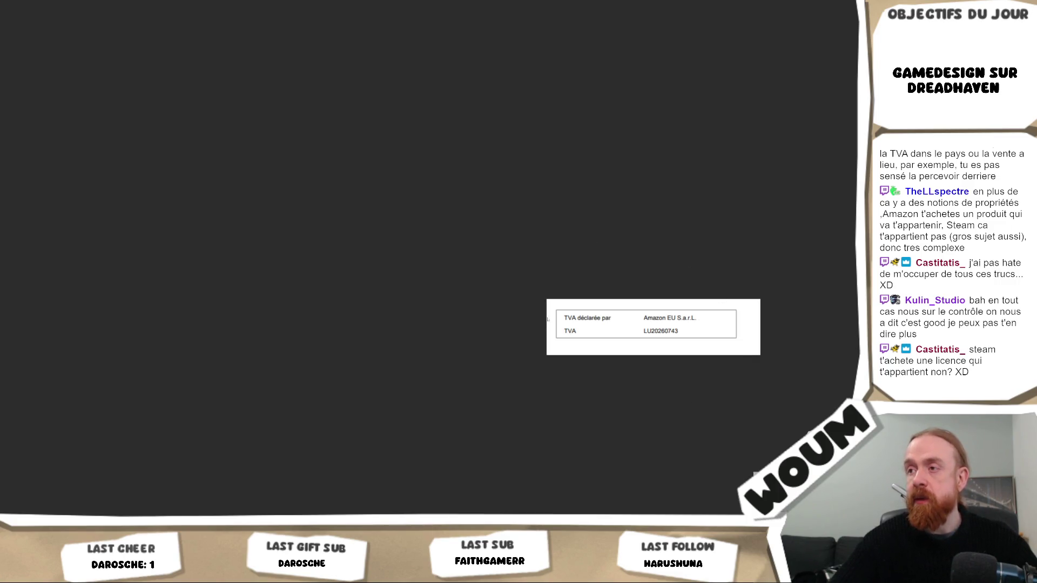
# Draw a red pen mark beside 'TVA déclarée par', then widen Unity's game preview area.
pyautogui.moveTo(548, 319); pyautogui.dragTo(557, 318)
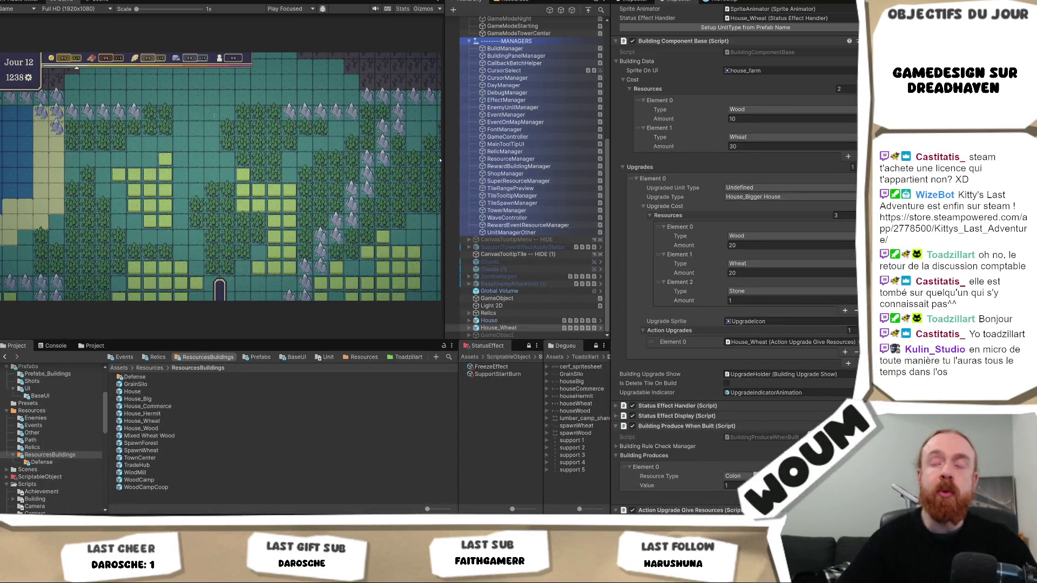
pyautogui.moveTo(443, 155); pyautogui.dragTo(475, 157)
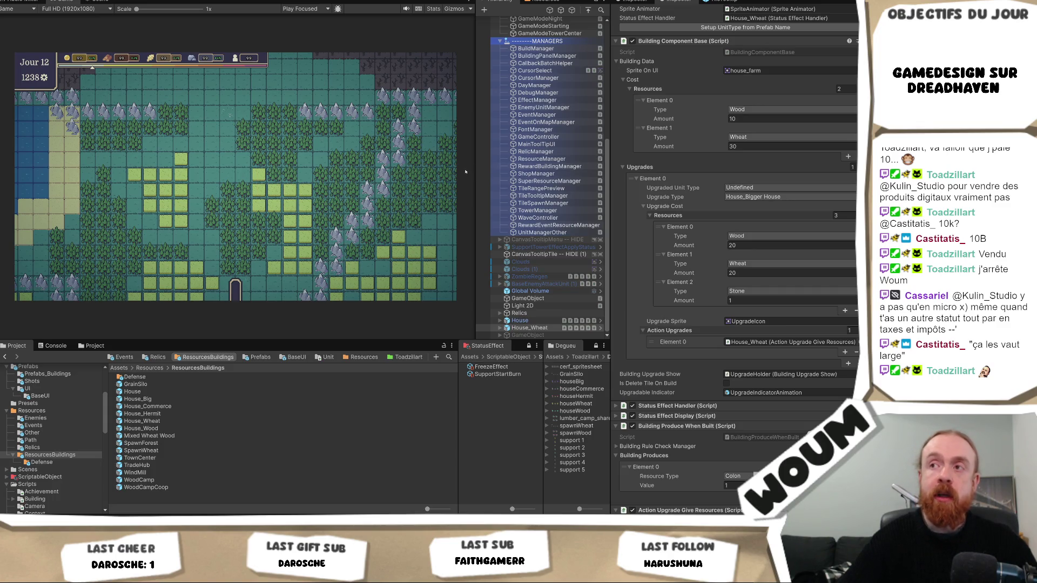
# Widen the Hierarchy panel slightly, narrowing the game preview, while House_Wheat's 10 Wood, 30 Wheat cost stays shown.
pyautogui.moveTo(475, 169); pyautogui.dragTo(465, 165)
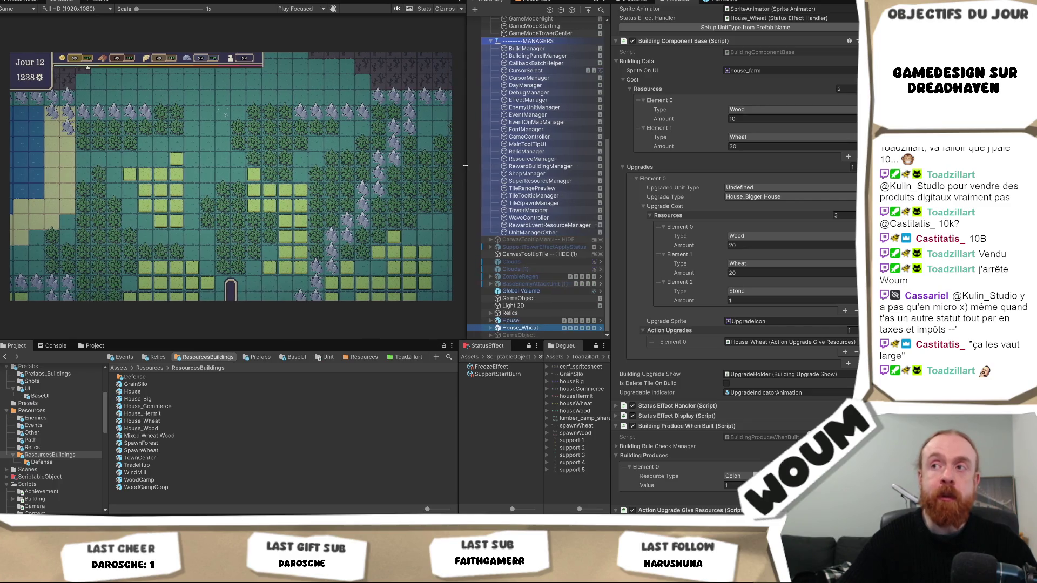
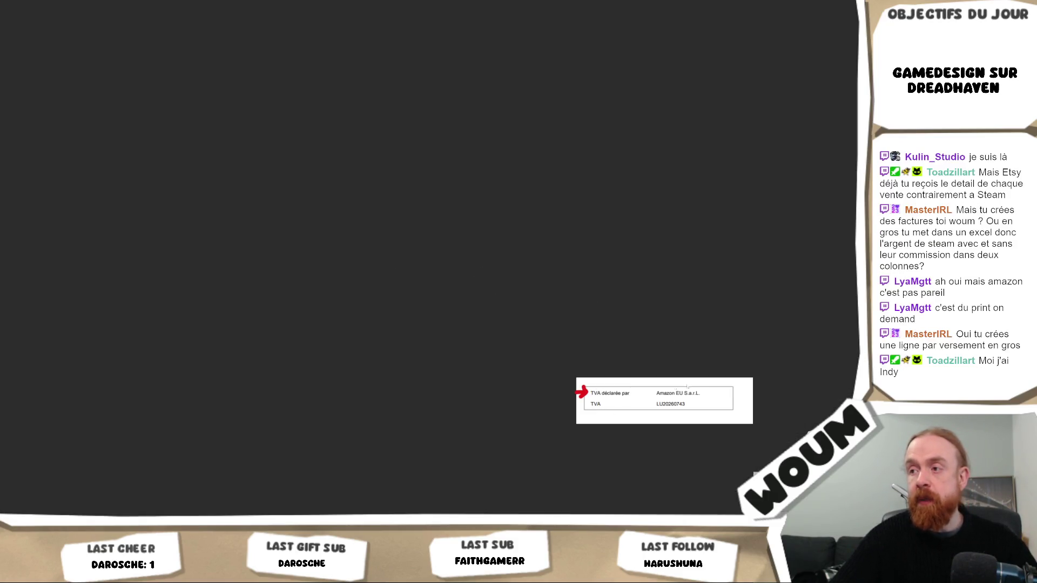
# Draw a red vertical mark beside the TVA table image, zoom out, and return to Unity.
pyautogui.moveTo(720, 381); pyautogui.dragTo(717, 418)
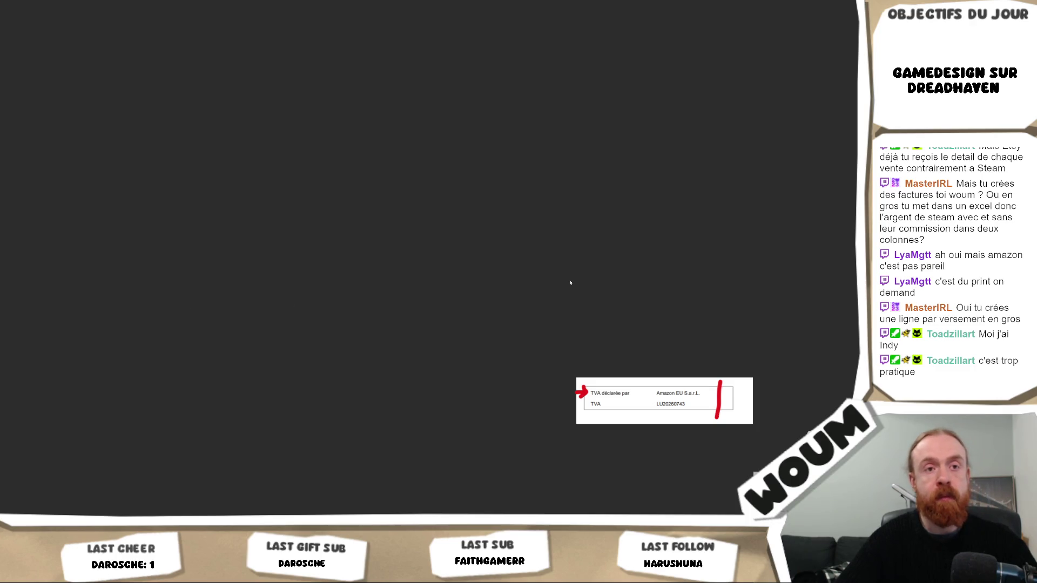
pyautogui.scroll(-2, 567, 284)
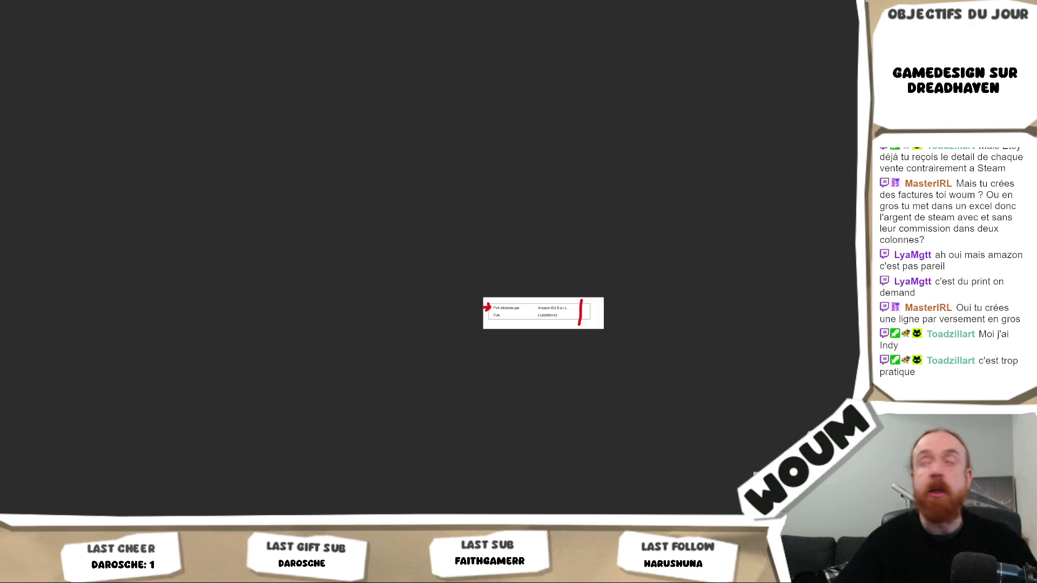
pyautogui.hotkey('alt', 'Tab')
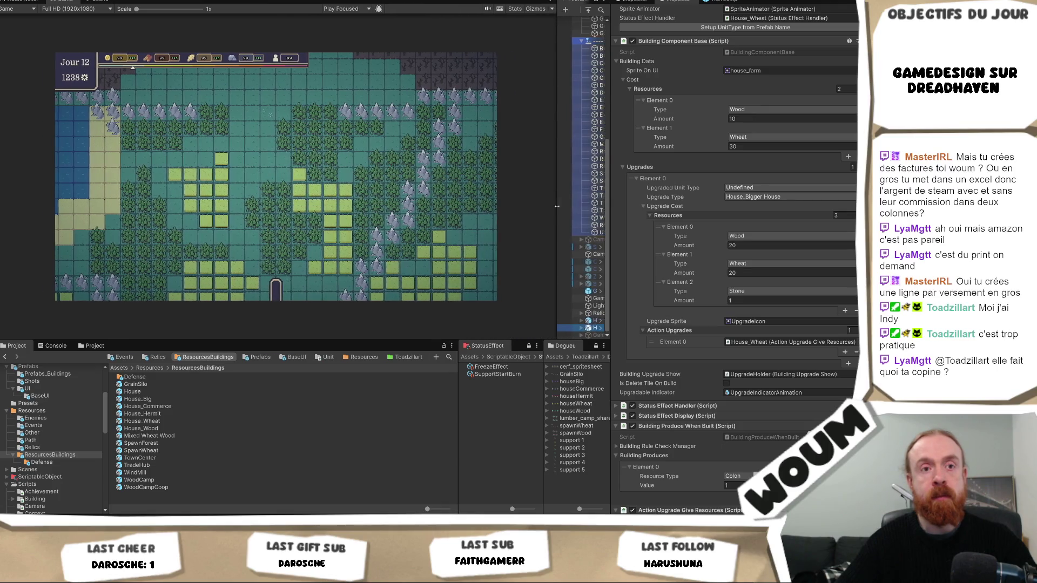
# Widen the Hierarchy panel by shrinking the Game view, then switch to Obsidian.
pyautogui.moveTo(508, 203)
pyautogui.mouseDown()
pyautogui.moveTo(272, 236)
pyautogui.moveTo(538, 240)
pyautogui.moveTo(467, 249)
pyautogui.mouseUp()
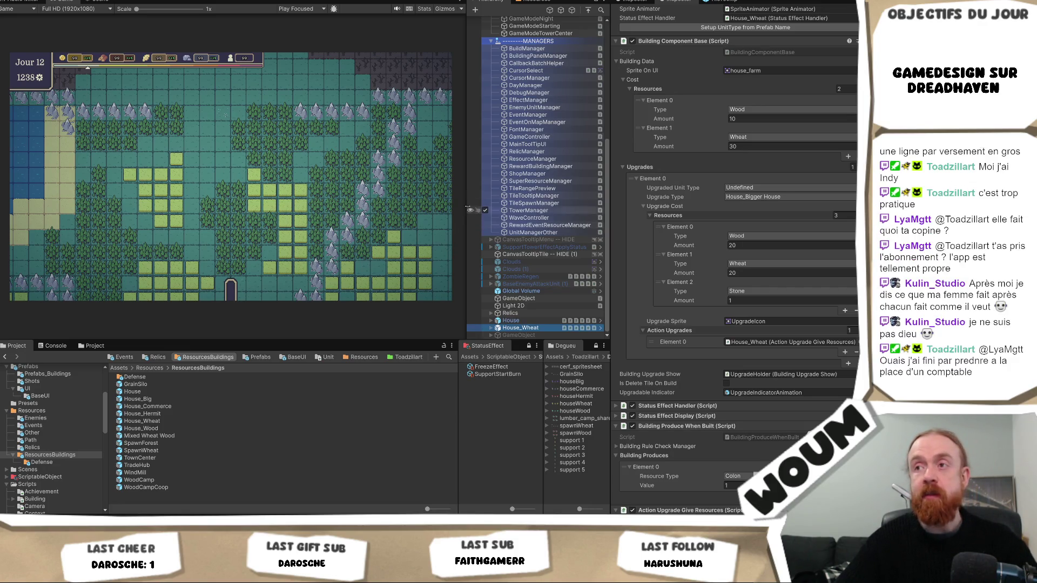
pyautogui.moveTo(466, 188); pyautogui.dragTo(447, 194)
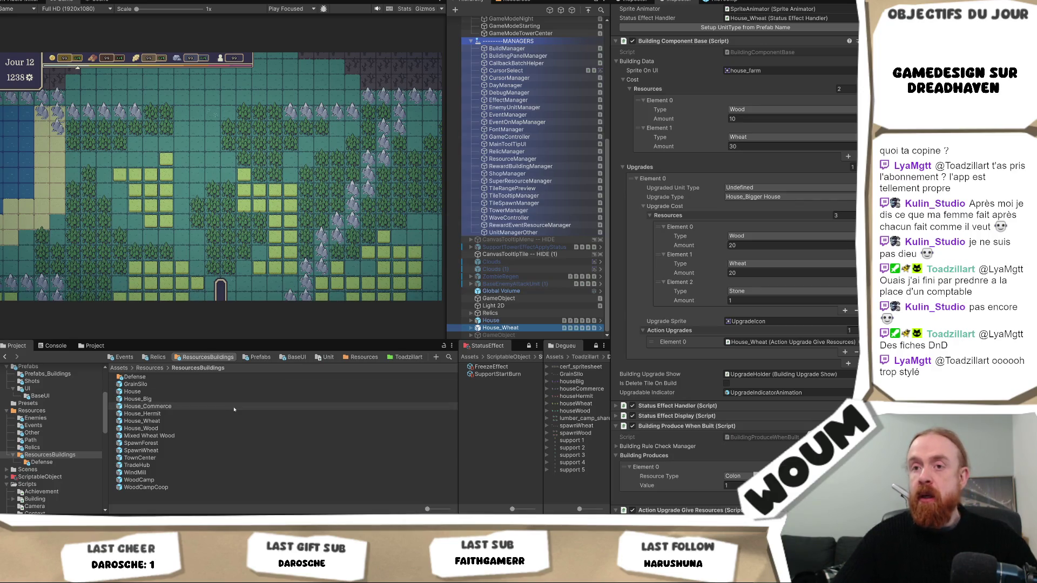
pyautogui.hotkey('alt', 'Tab')
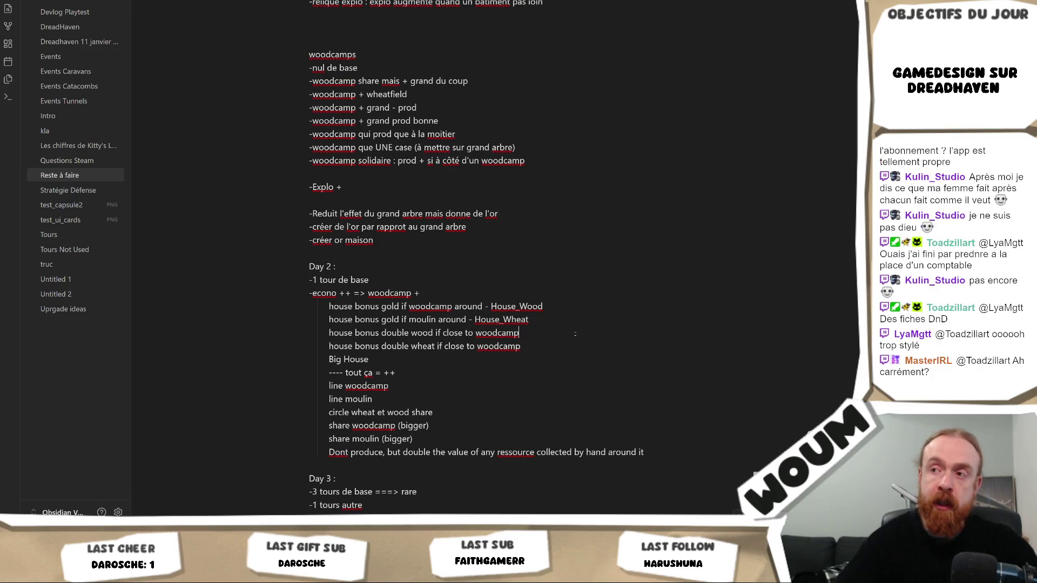
# Append ' - ' to the 'house bonus double wood if close to woodcamp' line.
pyautogui.write(' -')
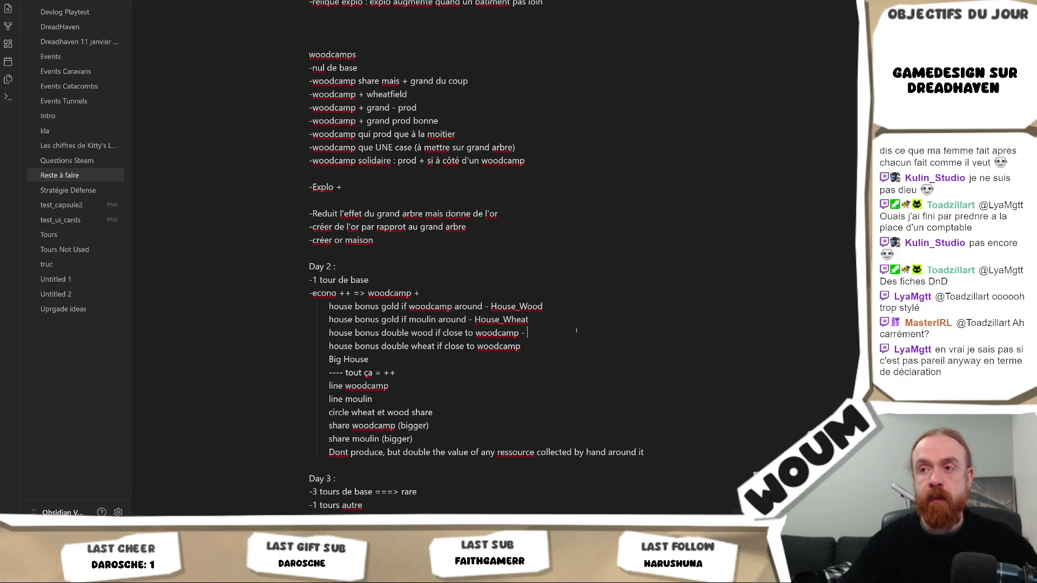
pyautogui.moveTo(113, 575)
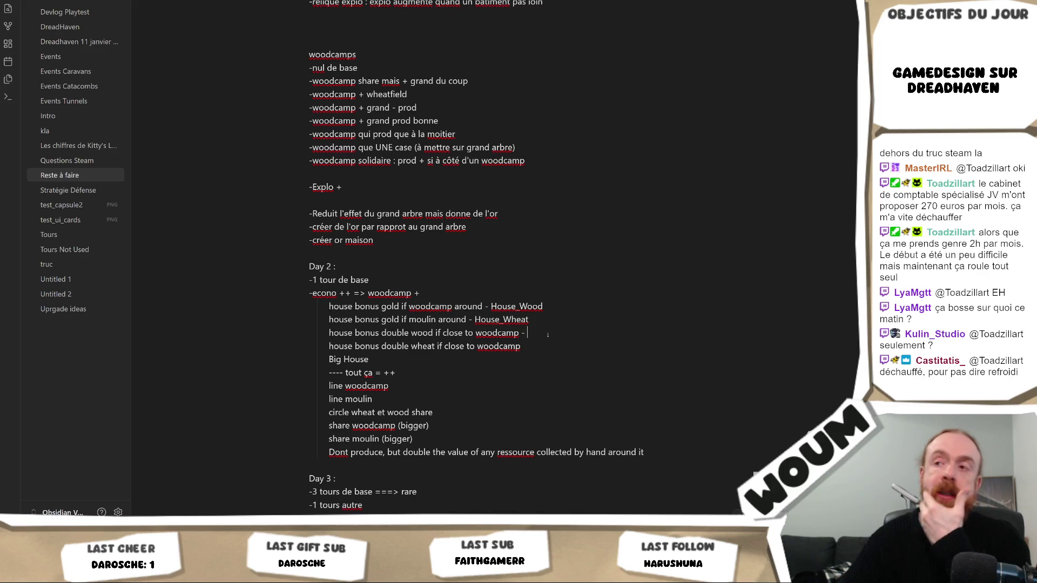
# Review the indented house bonus lines, ending at the double wood line, then return to Unity.
pyautogui.moveTo(549, 355)
pyautogui.mouseDown()
pyautogui.moveTo(540, 280)
pyautogui.moveTo(540, 306)
pyautogui.mouseUp()
pyautogui.hotkey('ctrl', 'c')
pyautogui.click(572, 324)
pyautogui.click(571, 333)
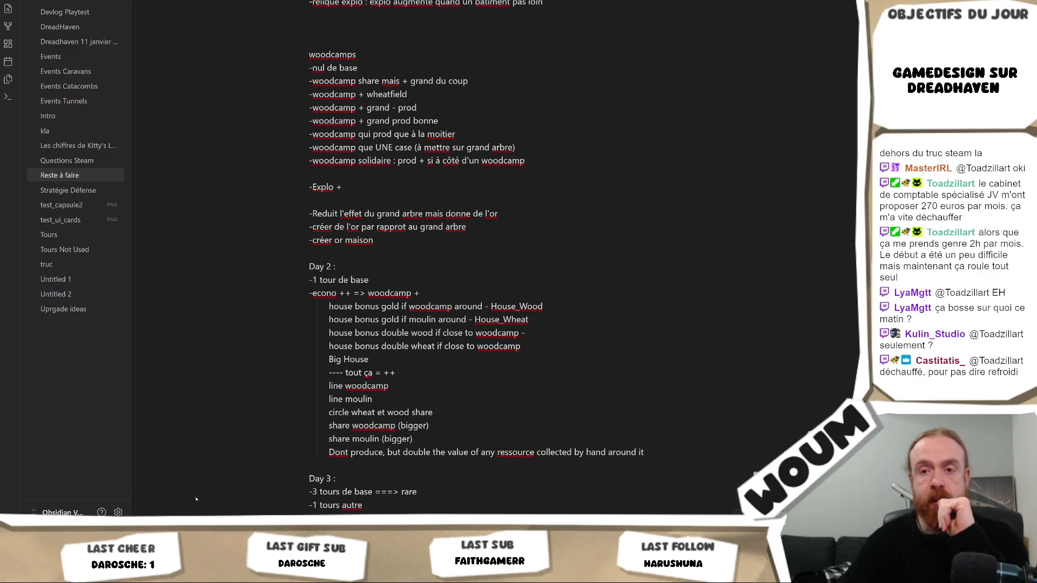
pyautogui.hotkey('alt', 'Tab')
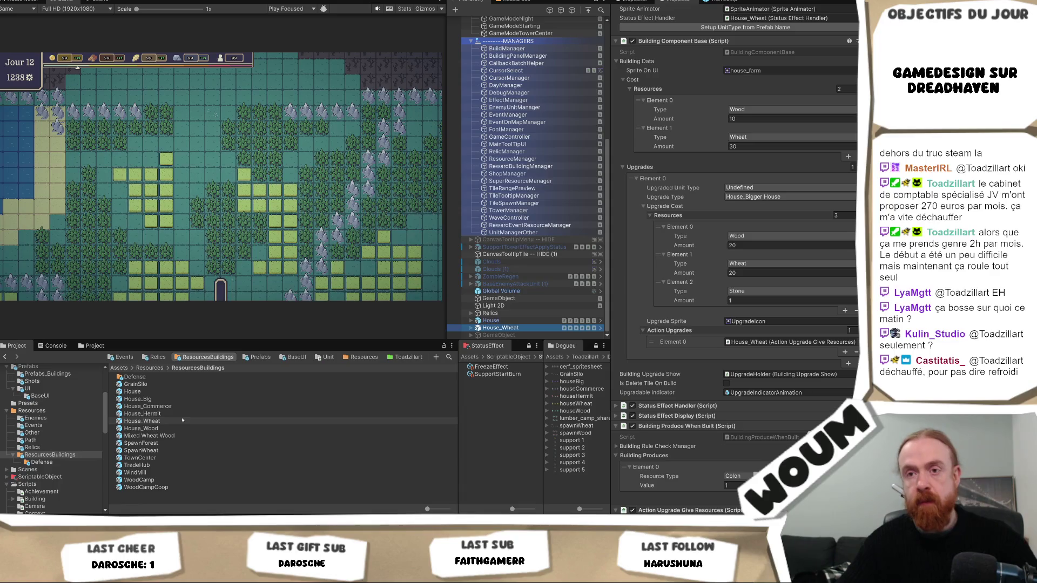
# Search the solution for House_Wheat and jump to its entry in UnitType.cs.
pyautogui.click(142, 421)
pyautogui.hotkey('alt', 'Tab')
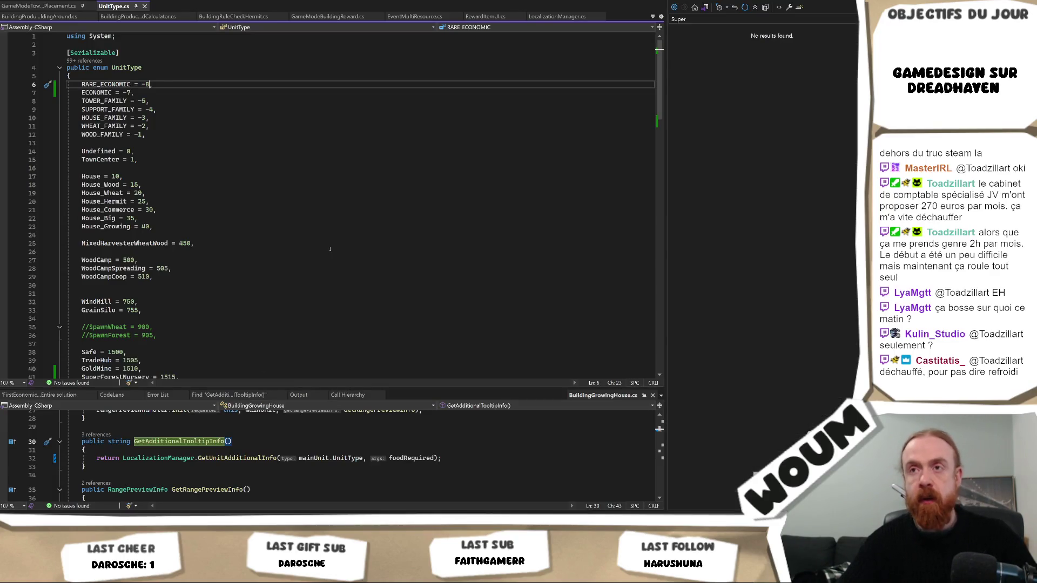
pyautogui.hotkey('ctrl', 'shift', 'f')
pyautogui.hotkey('ctrl', 'v')
pyautogui.press('Return')
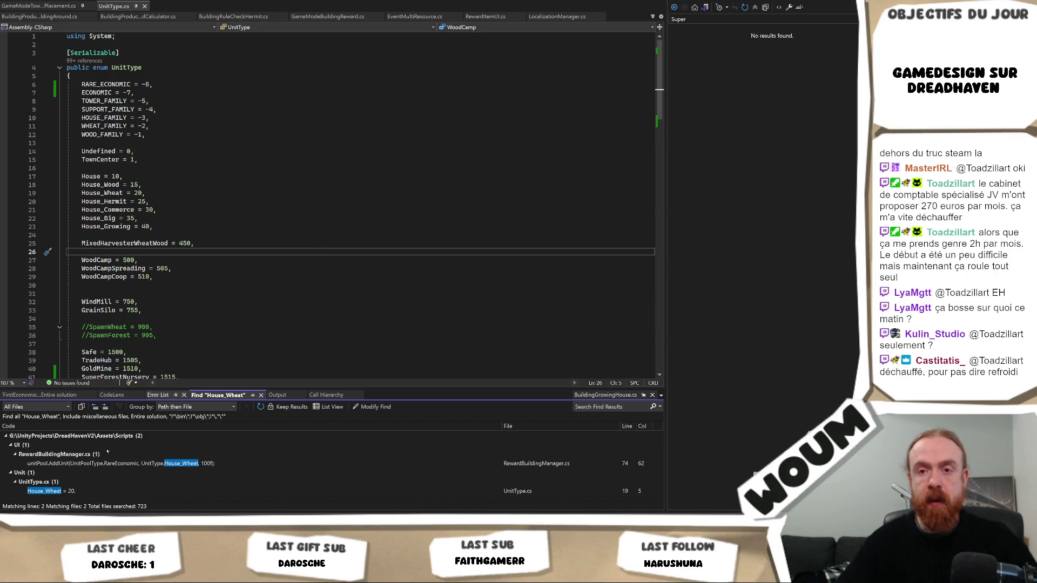
pyautogui.doubleClick(44, 491)
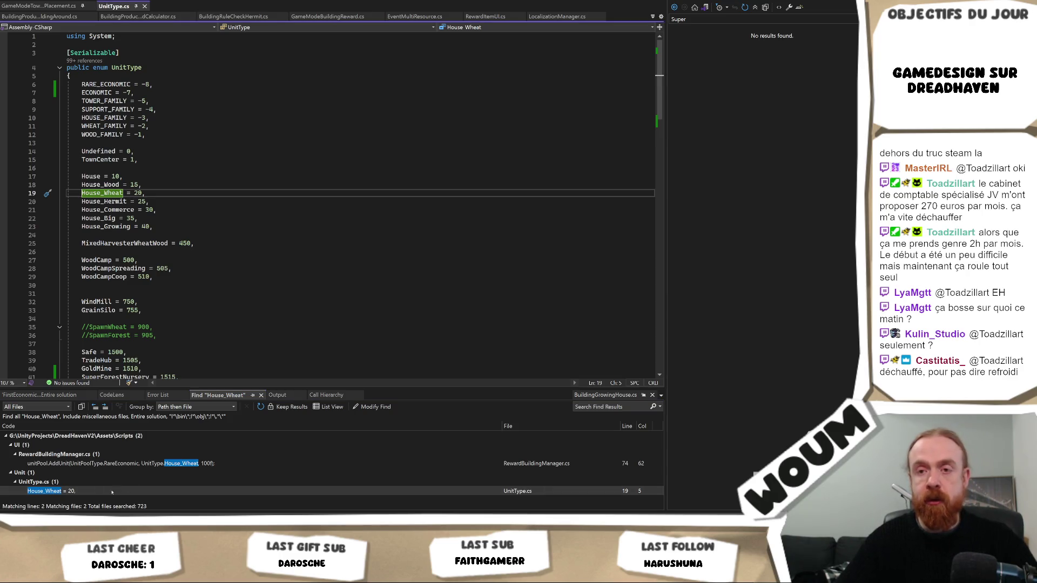
# Duplicate the House_Growing = 40 enum line into House_Wood_Wood = 45.
pyautogui.click(183, 203)
pyautogui.click(183, 227)
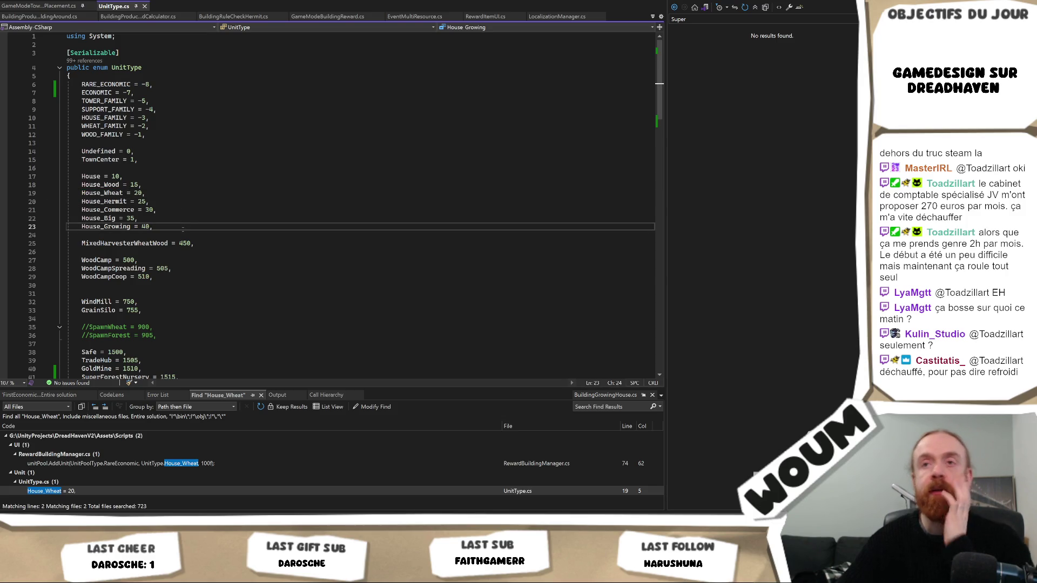
pyautogui.hotkey('ctrl', 'd')
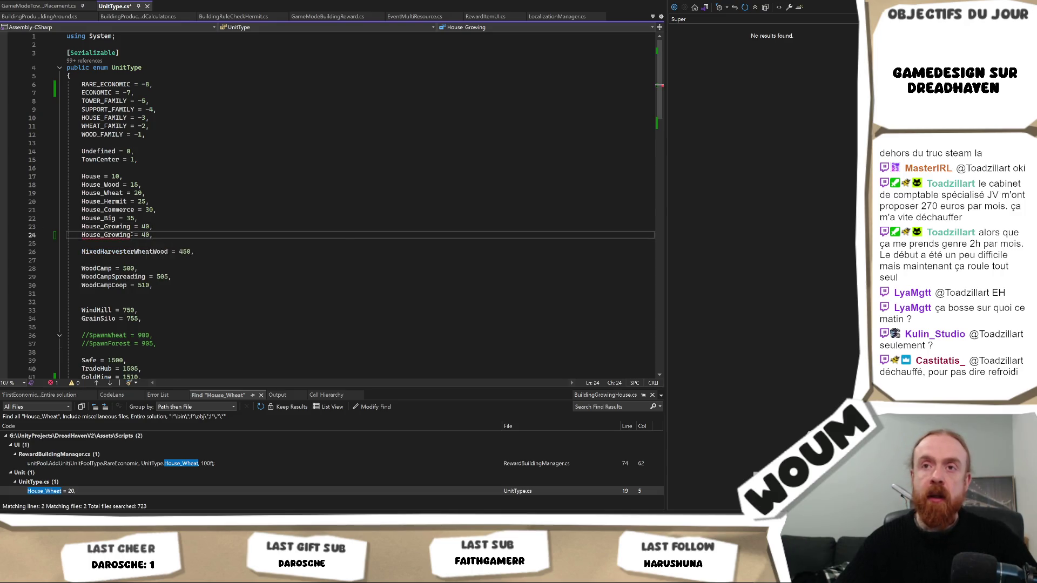
pyautogui.doubleClick(106, 236)
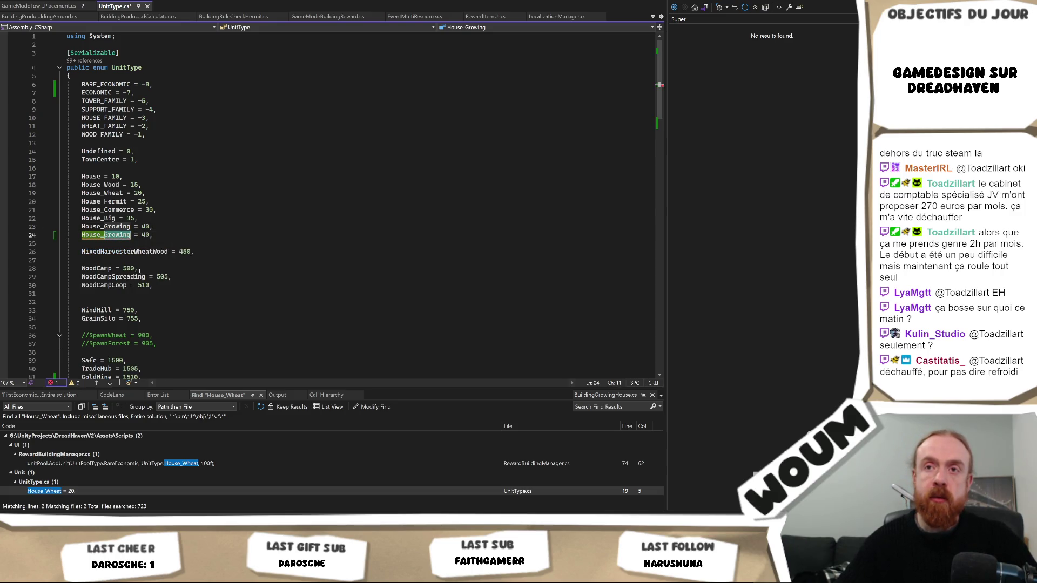
pyautogui.write('House_Woo')
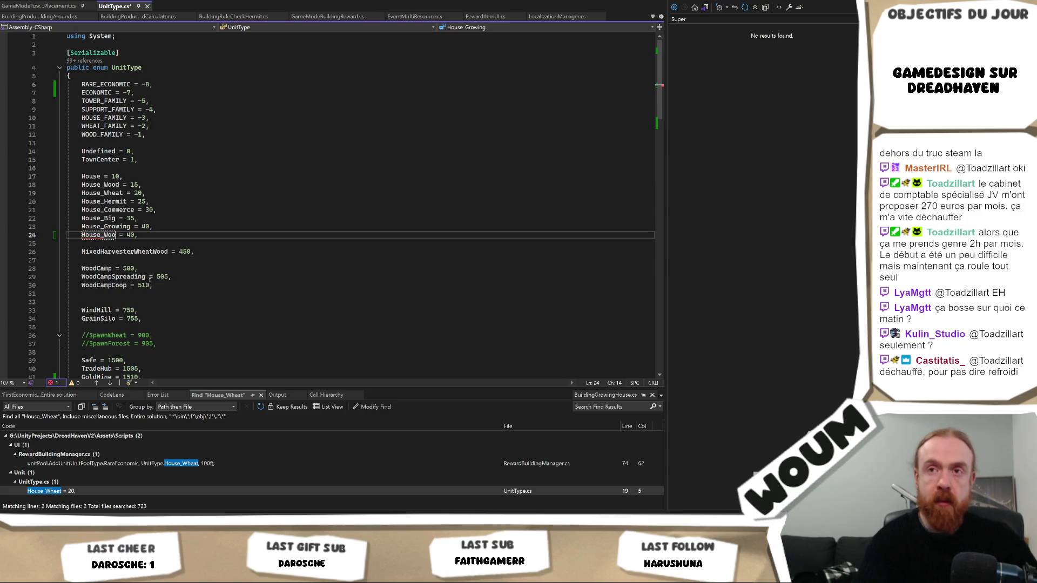
pyautogui.write('d_Wood')
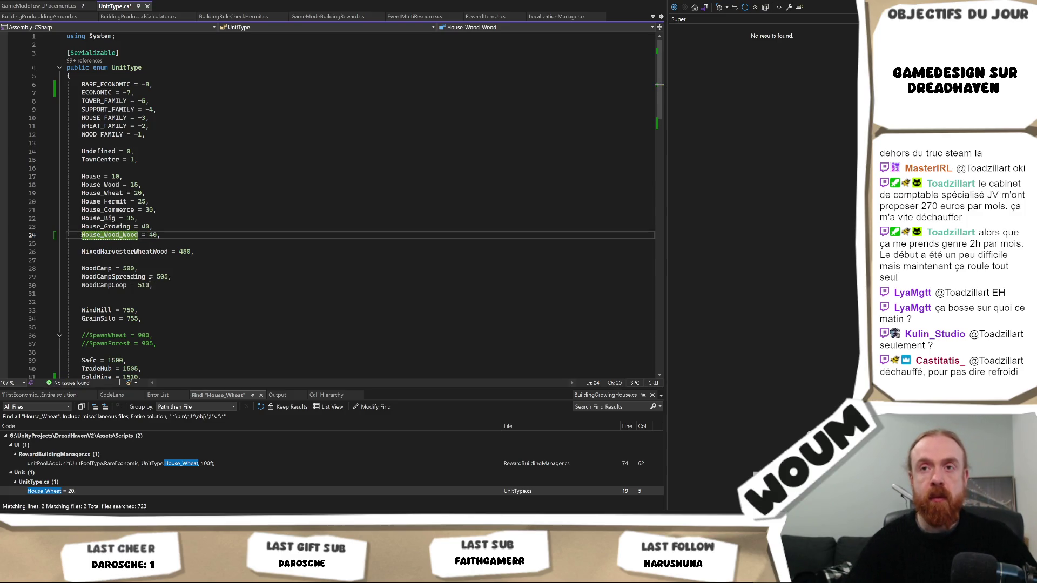
pyautogui.press('Right')
pyautogui.press('BackSpace')
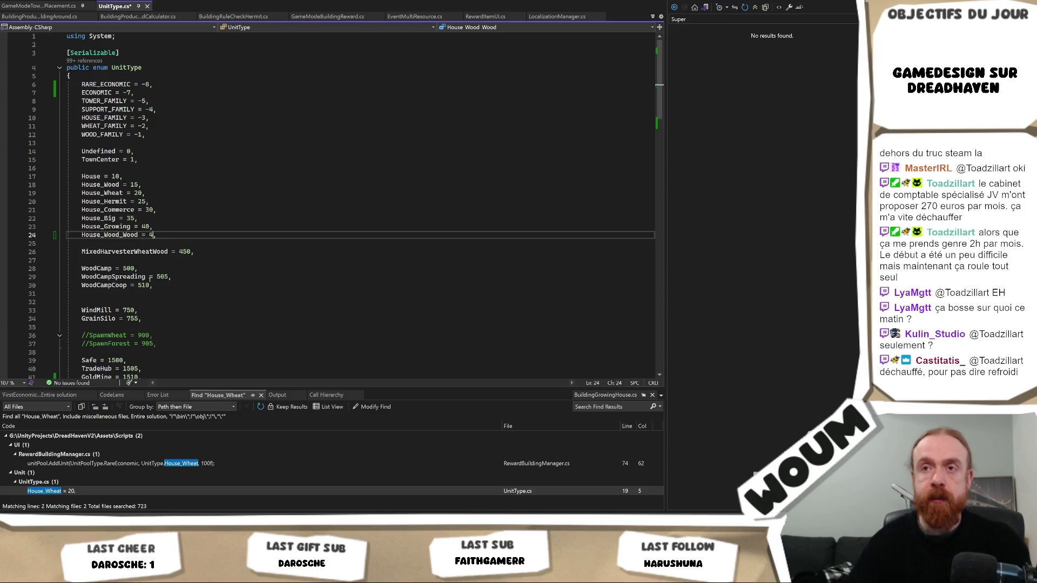
pyautogui.write('5')
# Duplicate that line into House_Wheat_Wheat = 50, then return to Unity.
pyautogui.hotkey('ctrl', 'd')
pyautogui.press('Left')
pyautogui.press('Left')
pyautogui.press('Left')
pyautogui.press('Left')
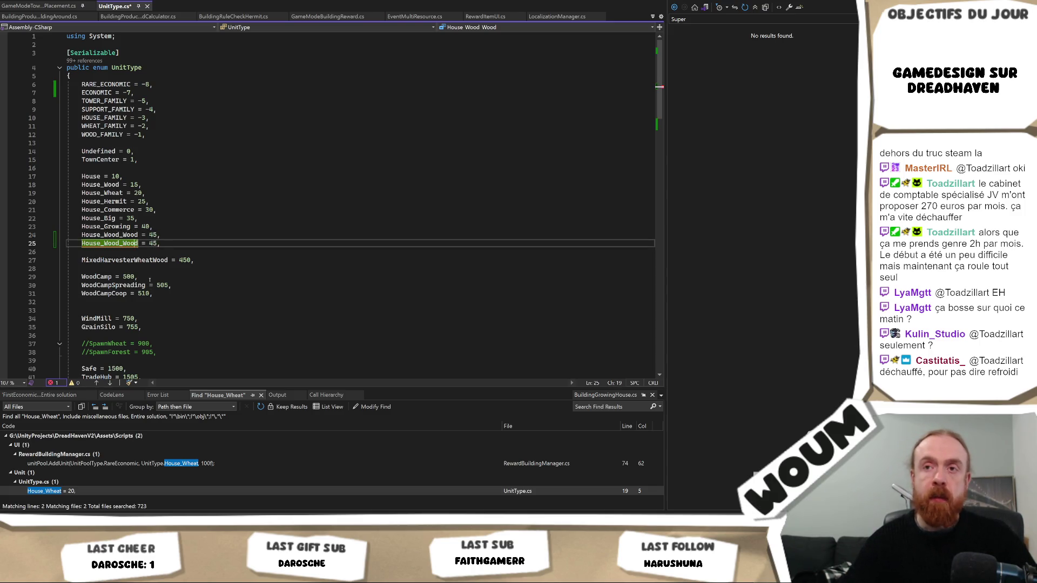
pyautogui.press('Left')
pyautogui.press('Left')
pyautogui.press('Left')
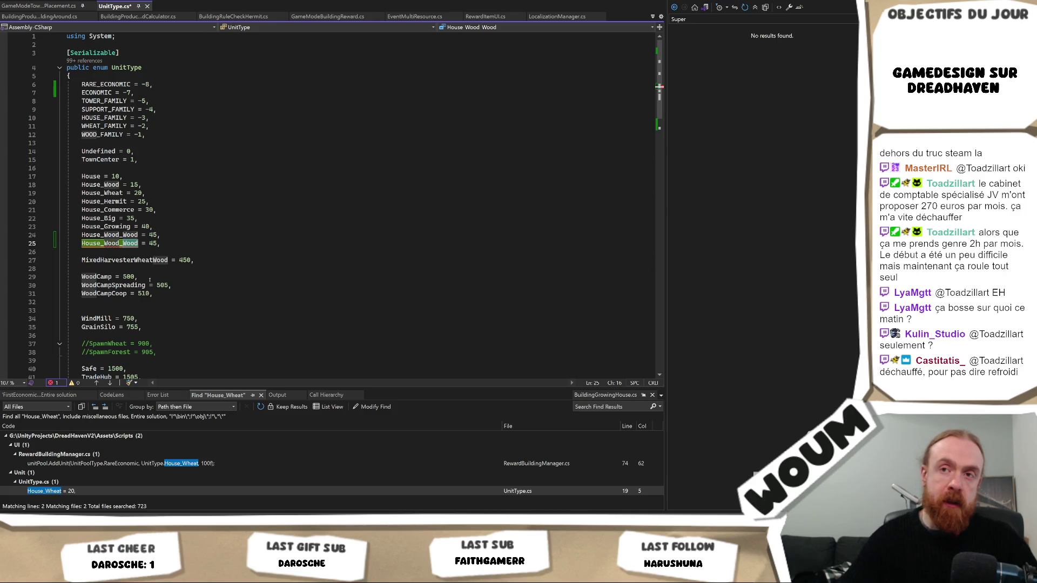
pyautogui.press('Left')
pyautogui.press('Left')
pyautogui.press('Left')
pyautogui.press('Left')
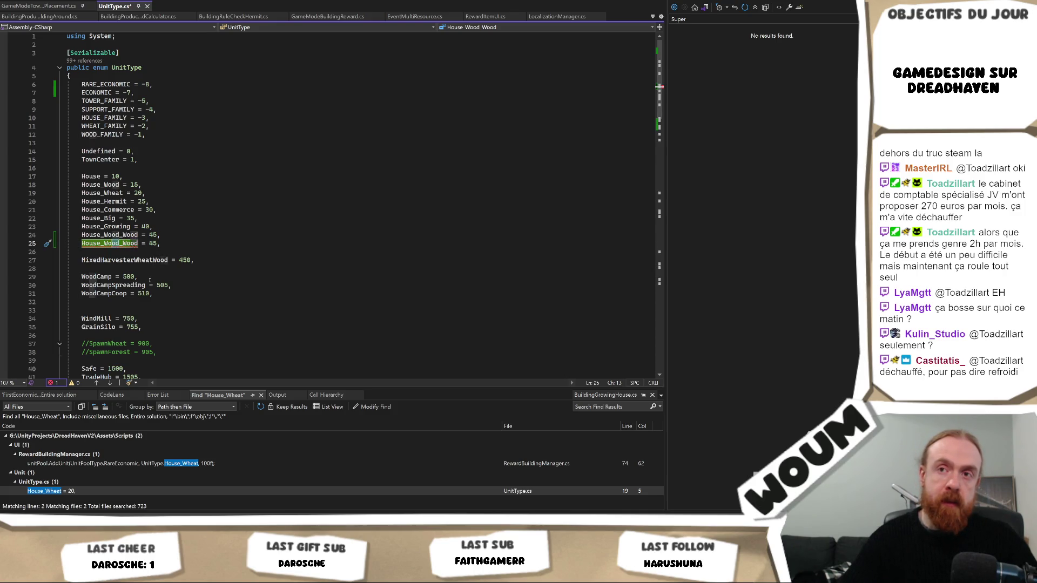
pyautogui.write('Wheat')
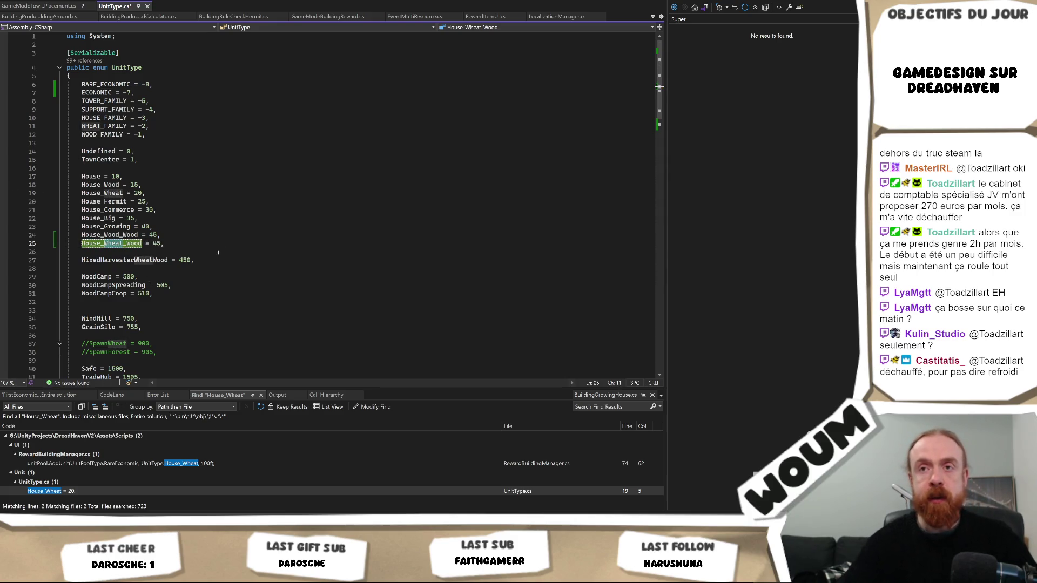
pyautogui.press('Right')
pyautogui.press('Delete')
pyautogui.press('Delete')
pyautogui.press('Delete')
pyautogui.write('Wheat')
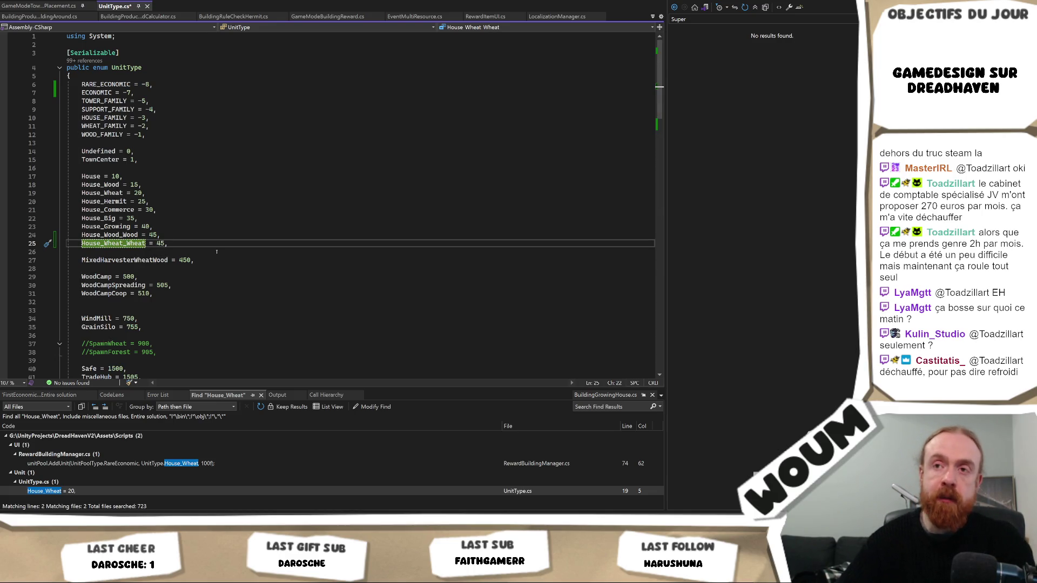
pyautogui.press('Right')
pyautogui.press('Right')
pyautogui.press('Right')
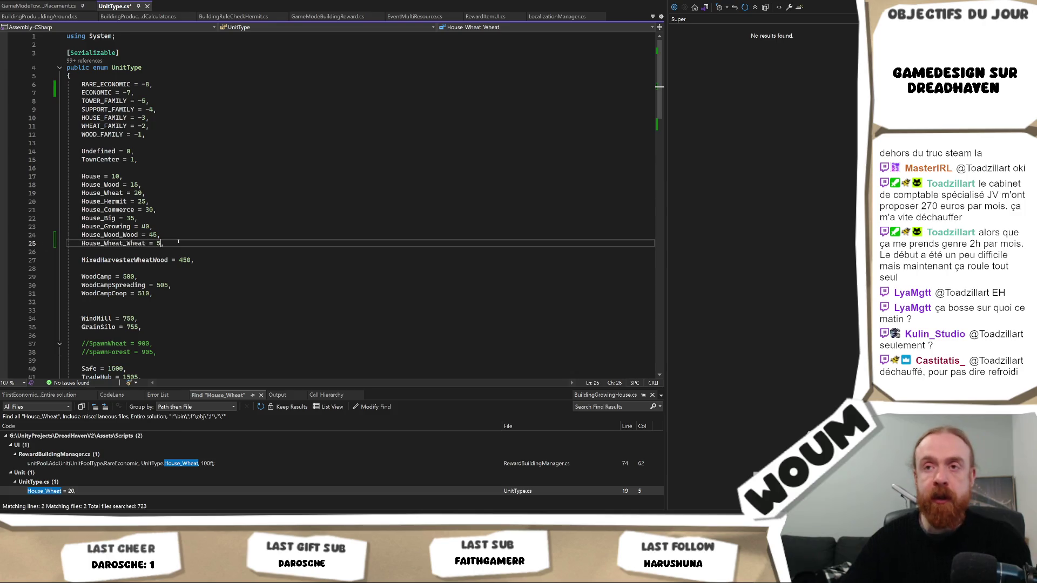
pyautogui.press('BackSpace')
pyautogui.press('BackSpace')
pyautogui.write('50')
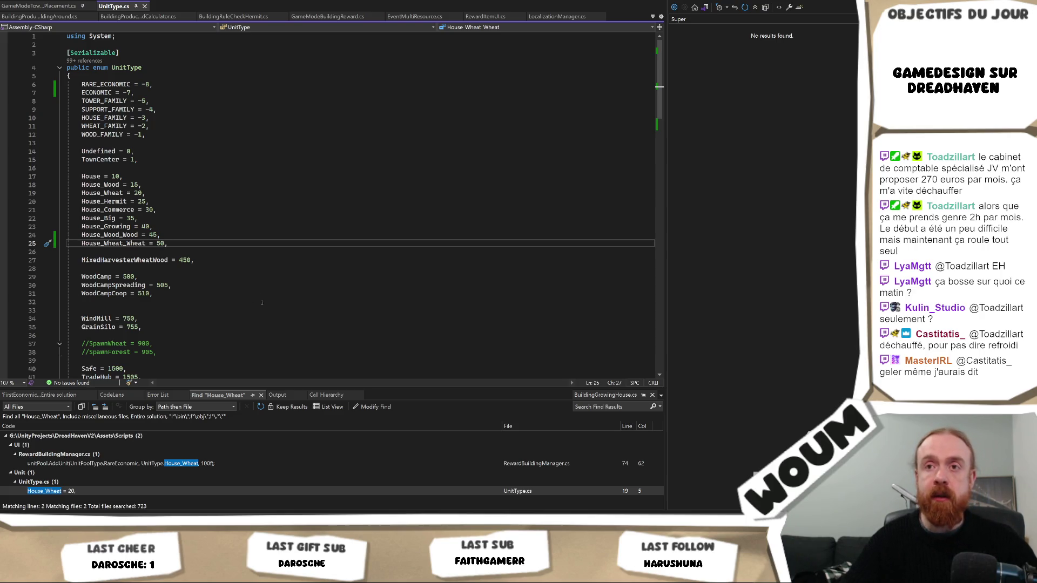
pyautogui.moveTo(132, 521)
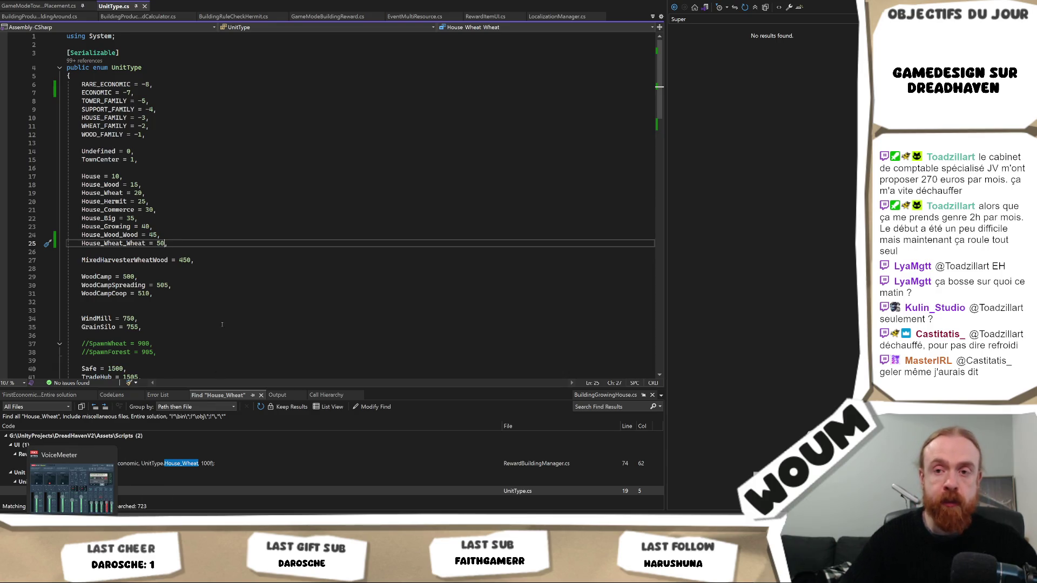
pyautogui.press('Up')
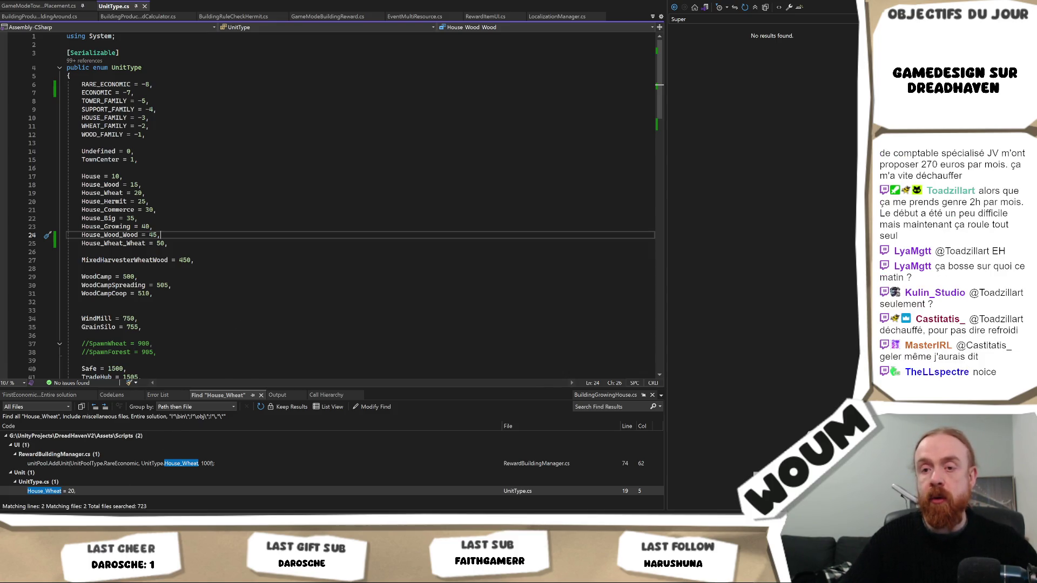
pyautogui.hotkey('alt', 'Tab')
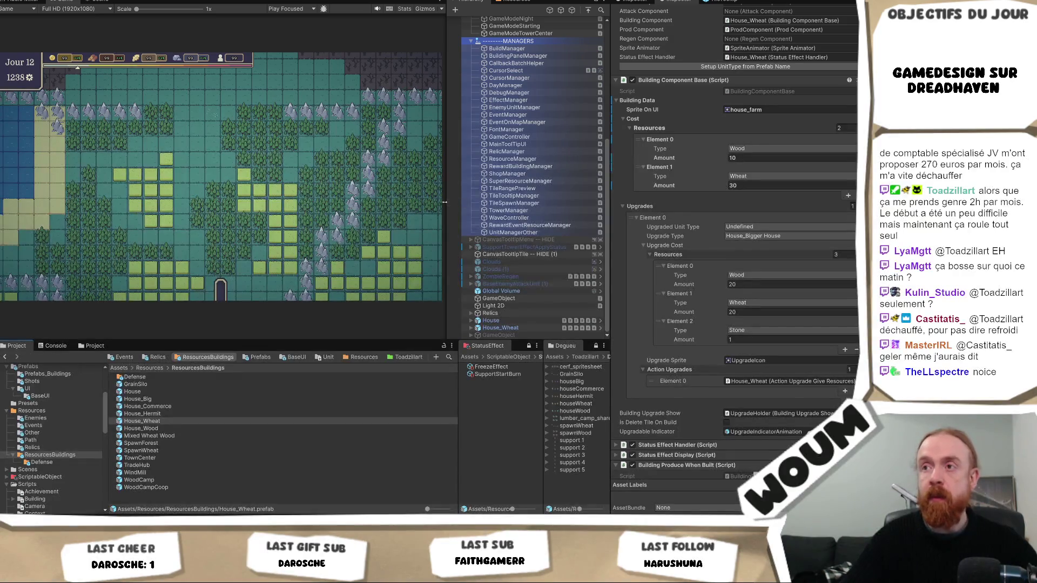
pyautogui.moveTo(447, 205); pyautogui.dragTo(465, 205)
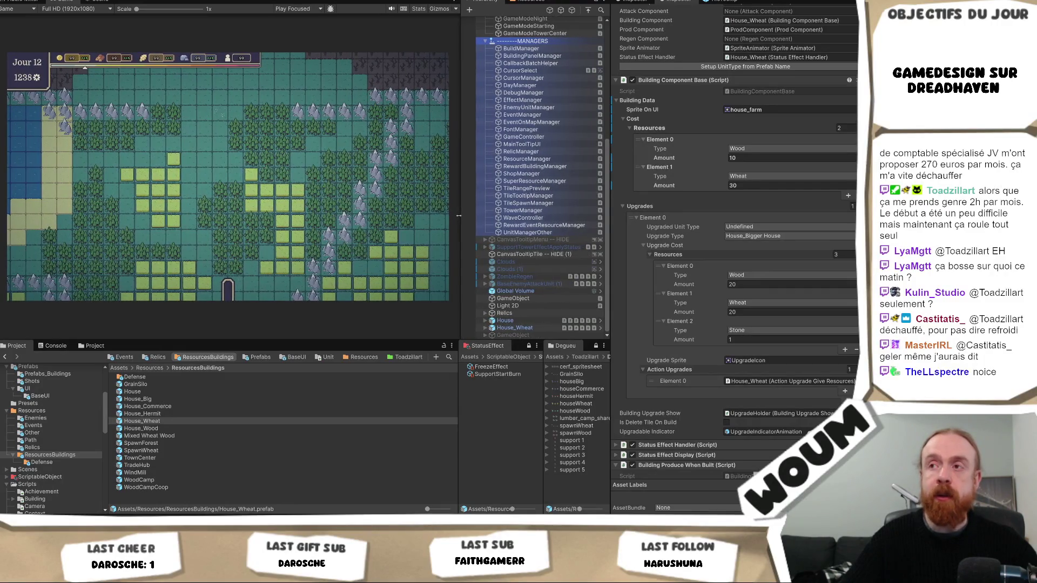
pyautogui.moveTo(464, 215)
pyautogui.mouseDown()
pyautogui.moveTo(440, 215)
pyautogui.moveTo(464, 215)
pyautogui.mouseUp()
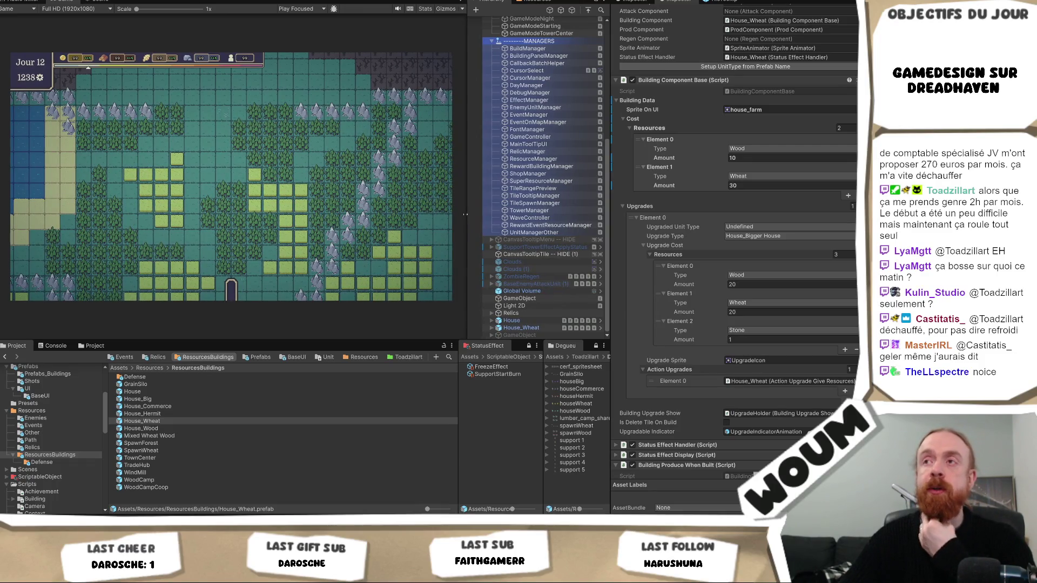
pyautogui.moveTo(464, 215); pyautogui.dragTo(460, 215)
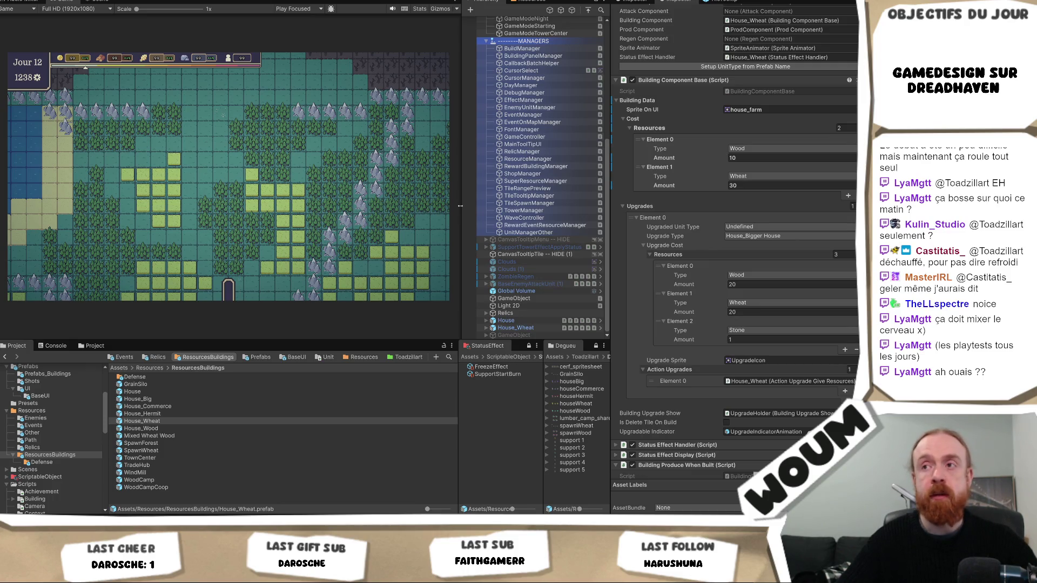
pyautogui.moveTo(460, 209); pyautogui.dragTo(464, 206)
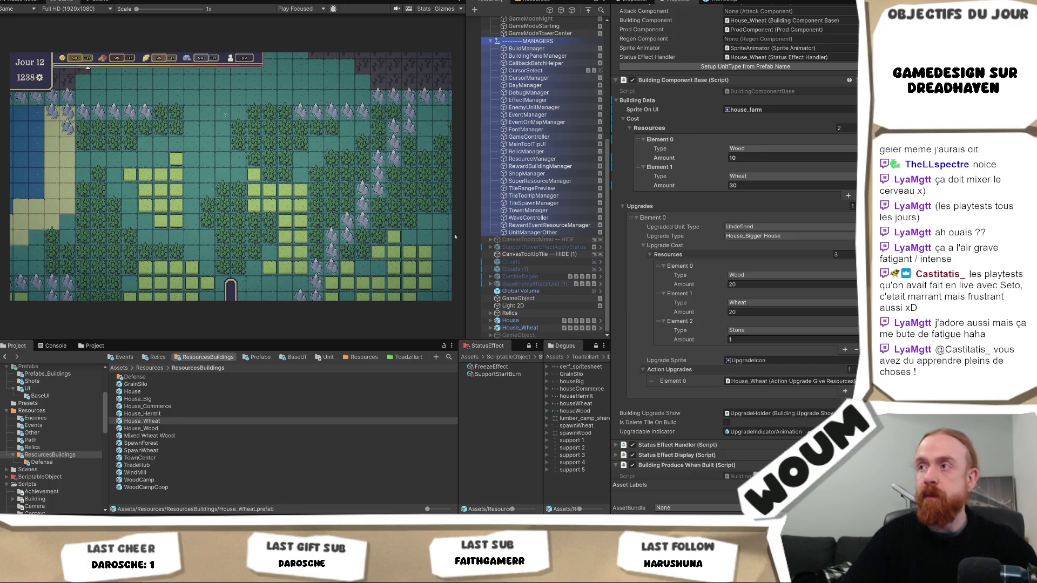
# Duplicate the House_Wood prefab and rename the copy House_Wood_wood.
pyautogui.click(174, 429)
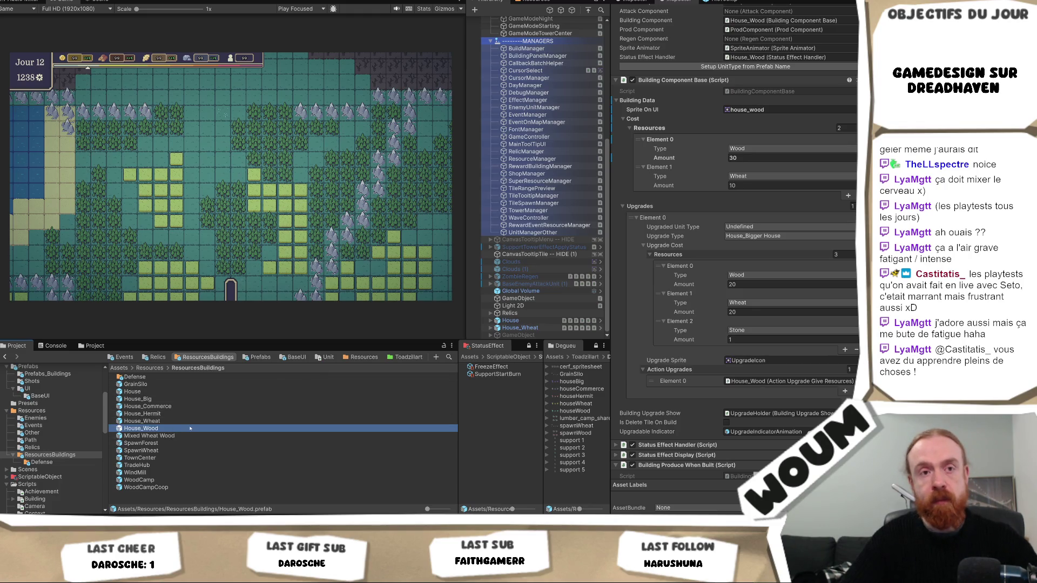
pyautogui.hotkey('ctrl', 'd')
pyautogui.press('F2')
pyautogui.press('BackSpace')
pyautogui.write('House_Wood')
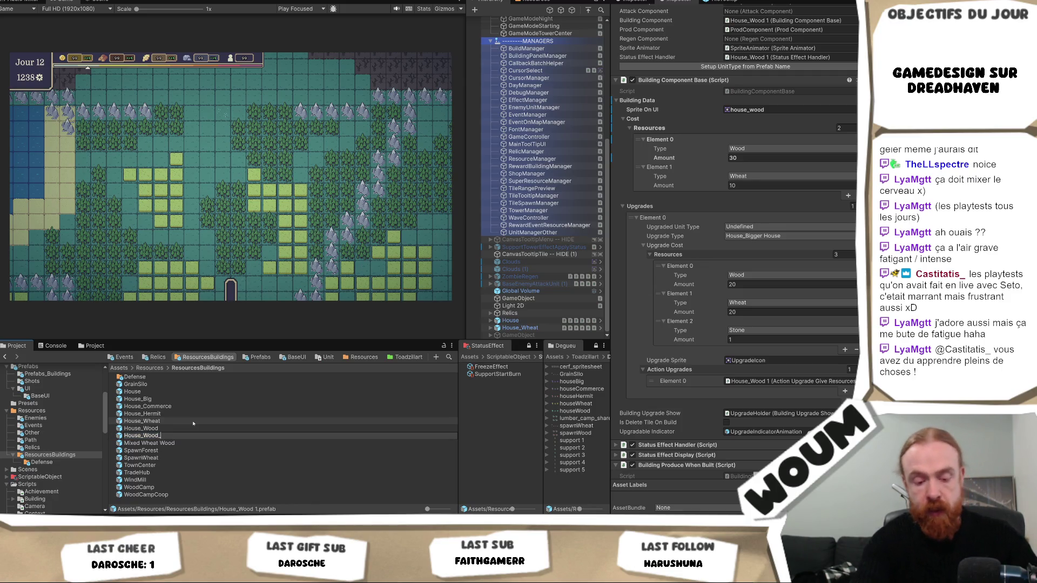
pyautogui.write('_wood')
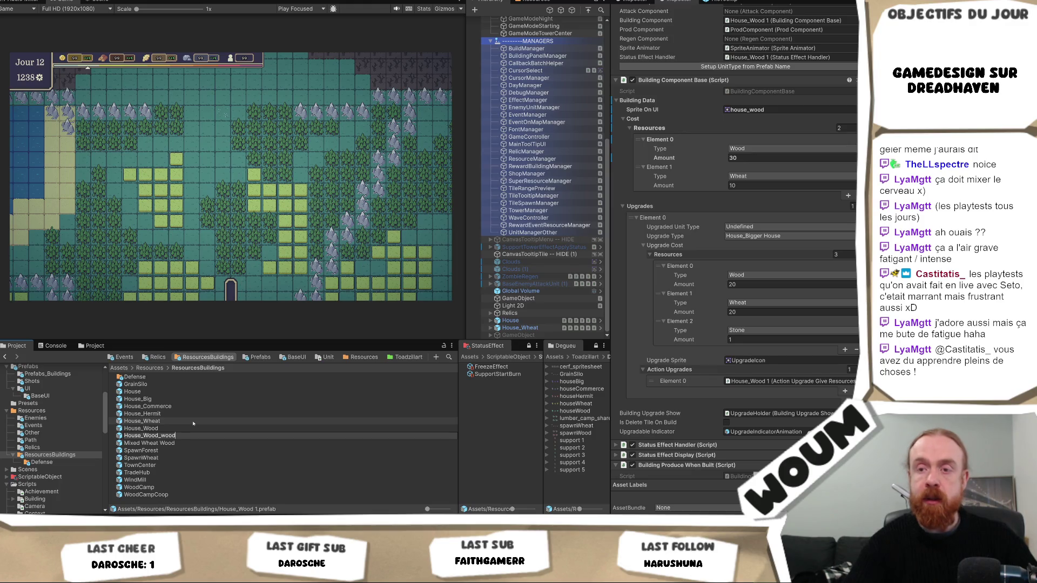
pyautogui.press('Return')
pyautogui.scroll(3, 802, 104)
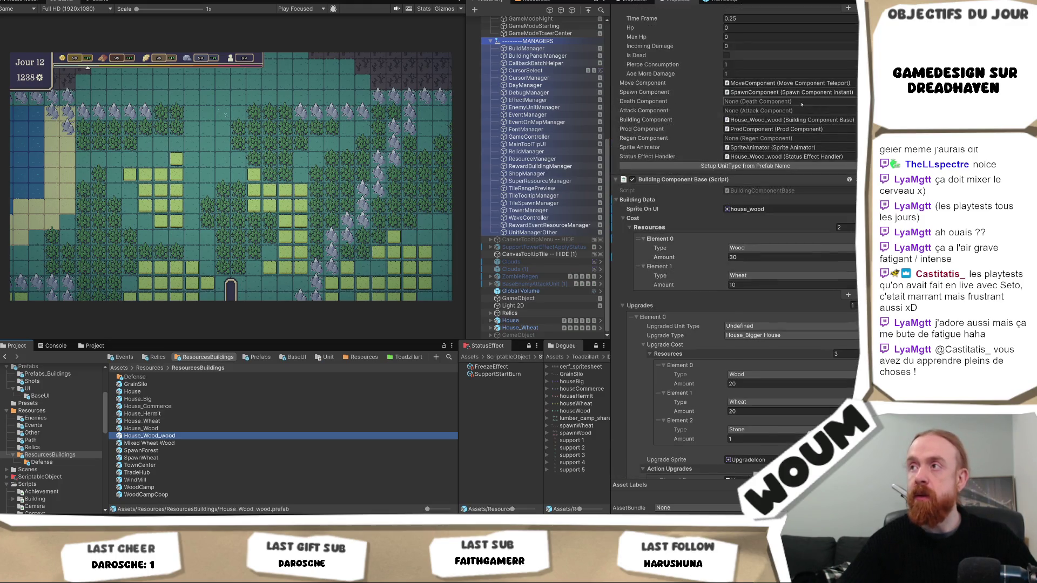
pyautogui.scroll(-8, 801, 105)
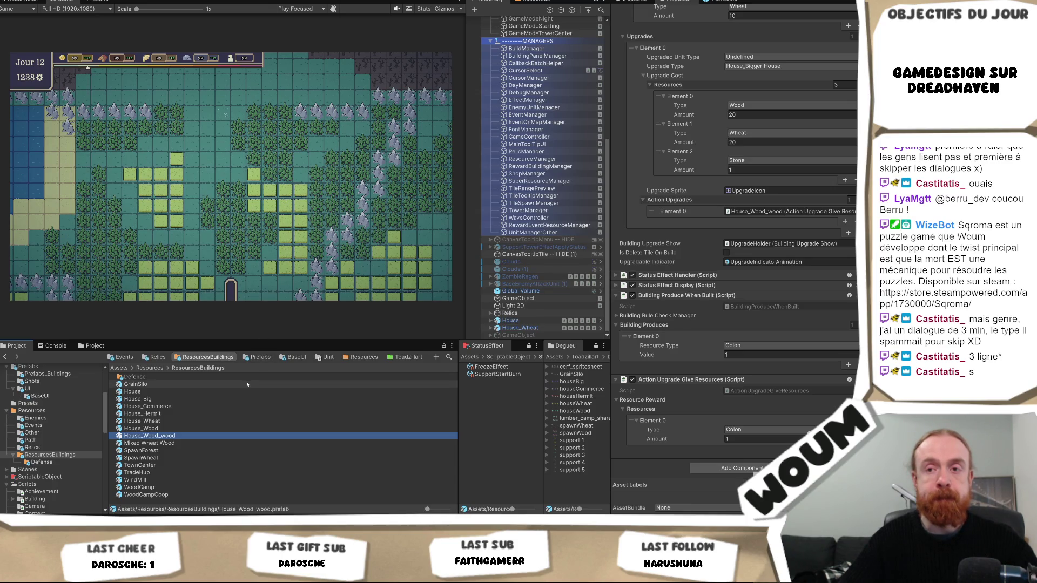
pyautogui.click(168, 423)
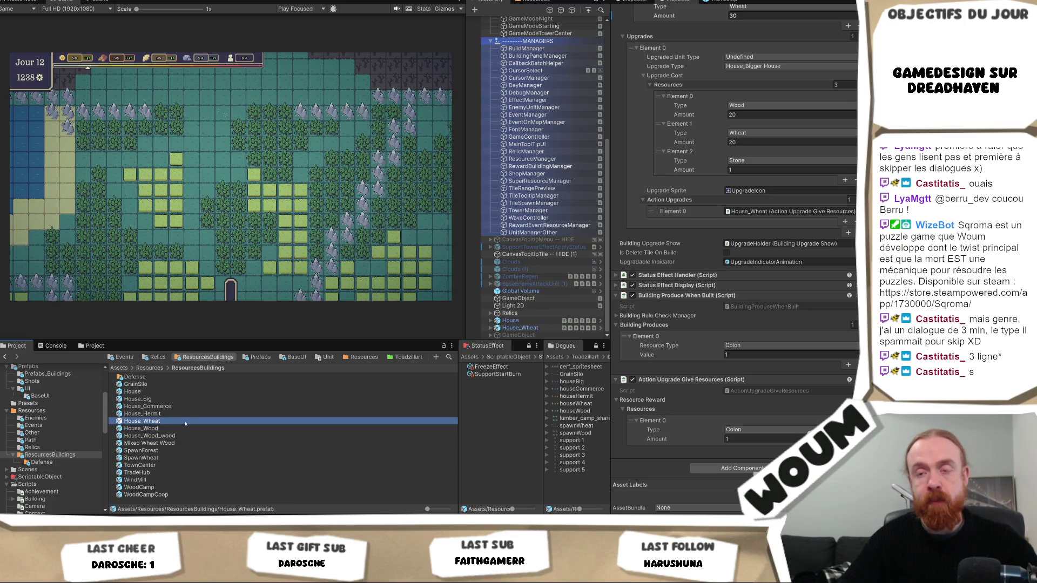
# Duplicate the House_Wheat prefab and rename the copy House_Wheat_Wheat.
pyautogui.hotkey('ctrl', 'd')
pyautogui.press('F2')
pyautogui.press('End')
pyautogui.press('BackSpace')
pyautogui.press('BackSpace')
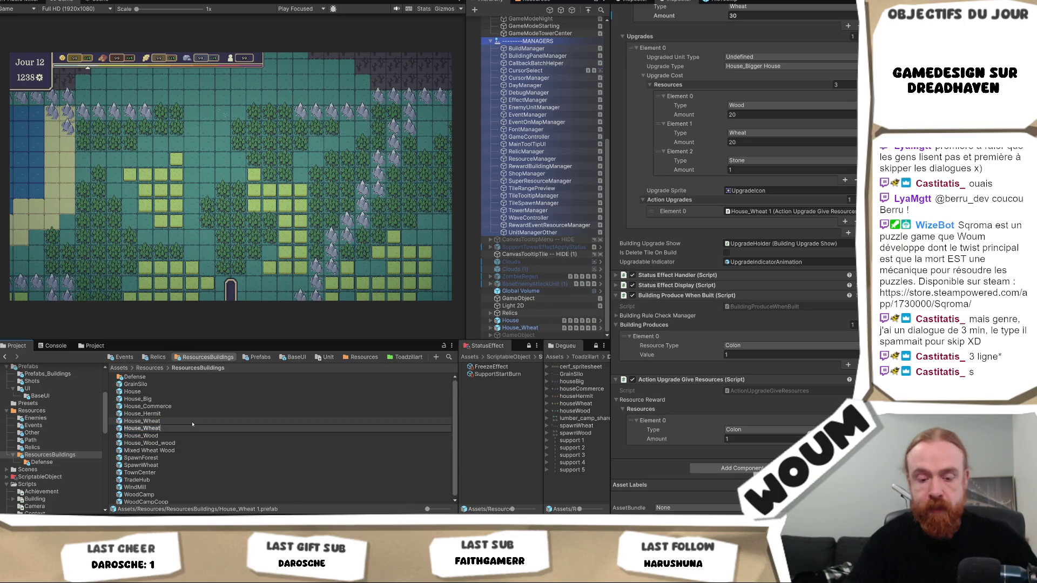
pyautogui.write('_Wheat')
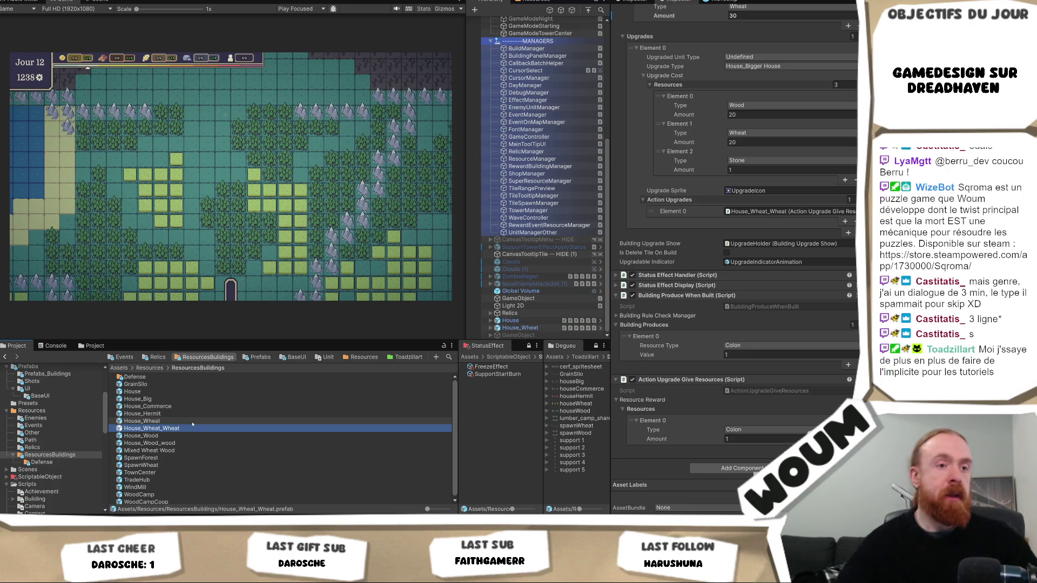
pyautogui.press('Return')
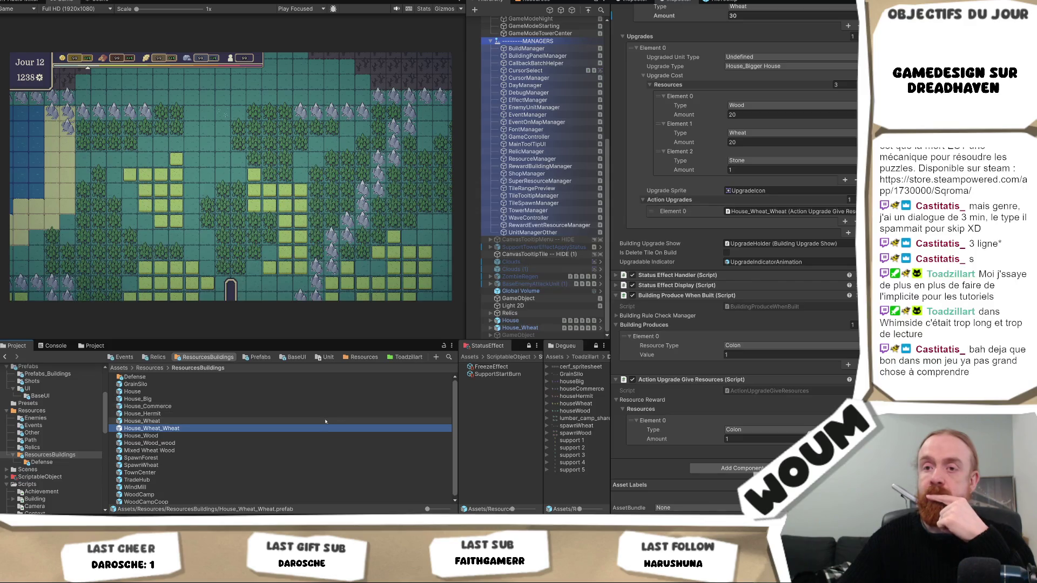
pyautogui.scroll(3, 853, 152)
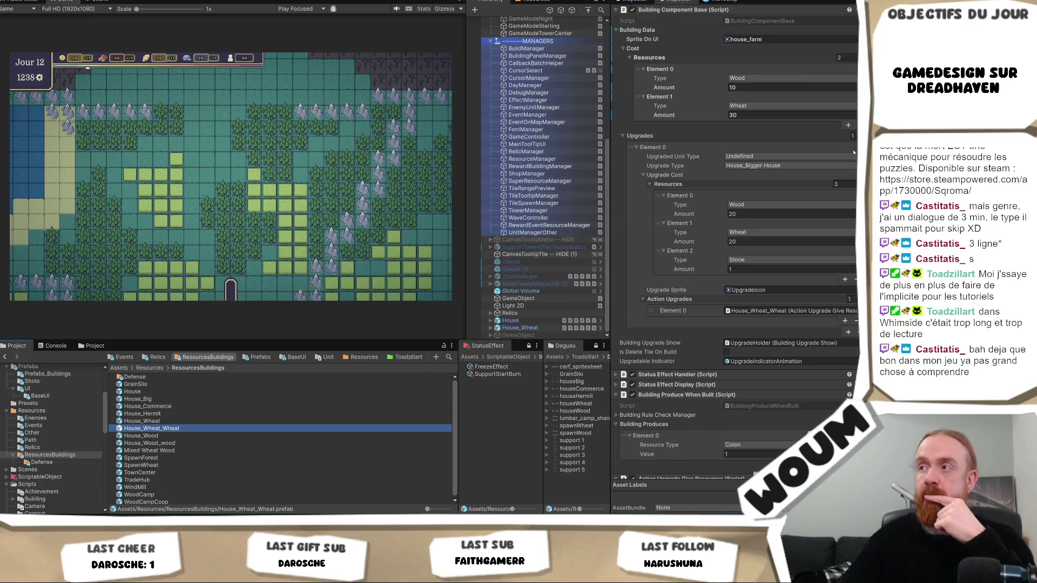
pyautogui.scroll(3, 853, 152)
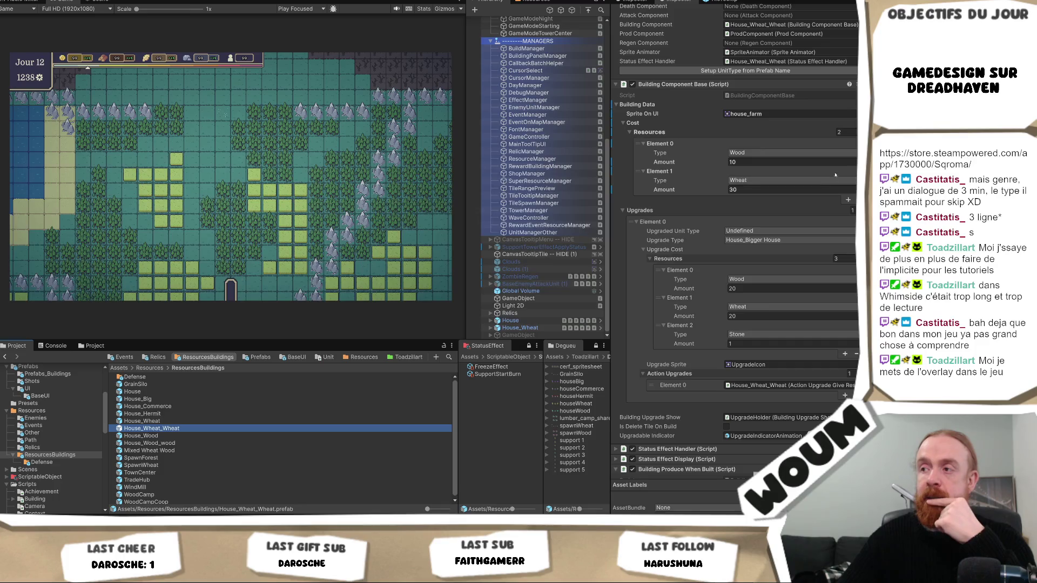
pyautogui.scroll(-5, 835, 178)
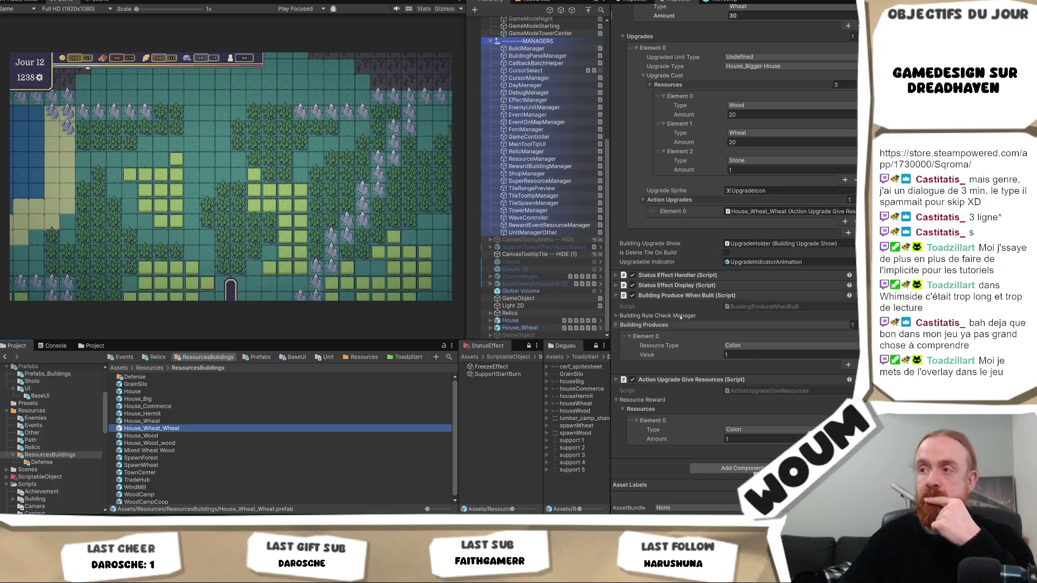
pyautogui.scroll(3, 681, 317)
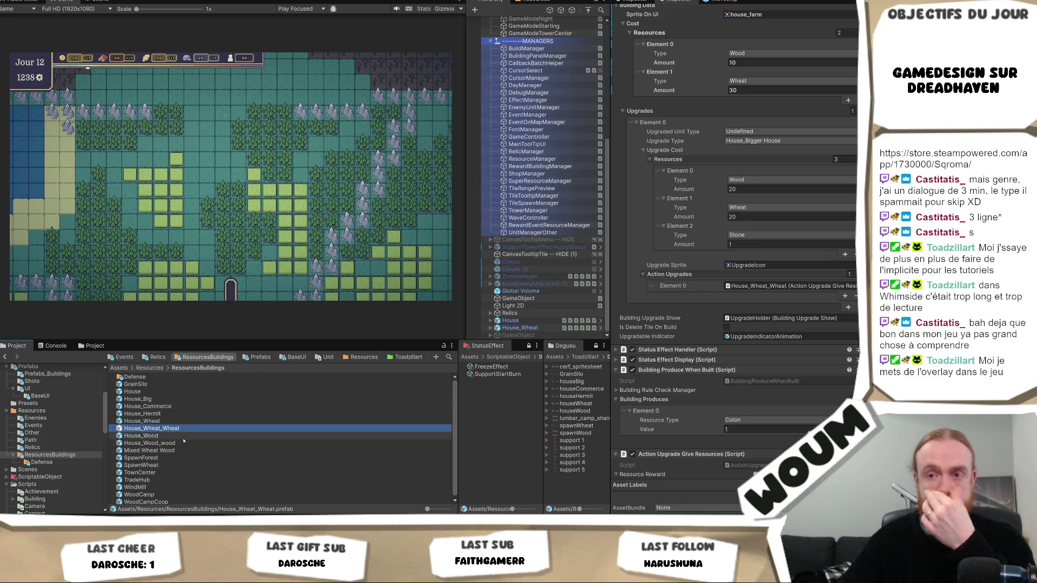
pyautogui.doubleClick(147, 442)
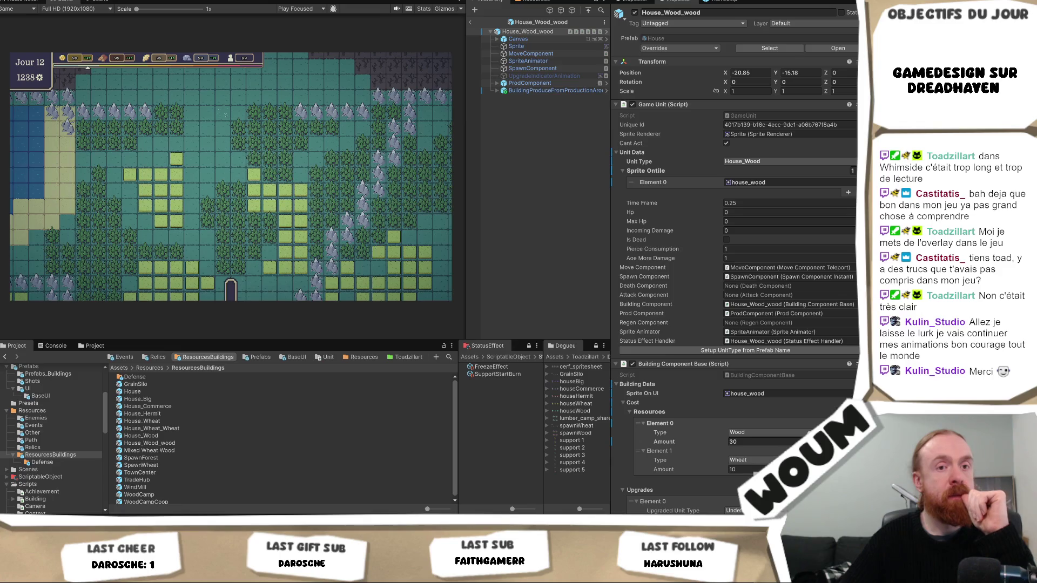
# Set BuildingProduceFromProductionAround to produce Wood at 0.5 per day and save the prefab.
pyautogui.click(551, 91)
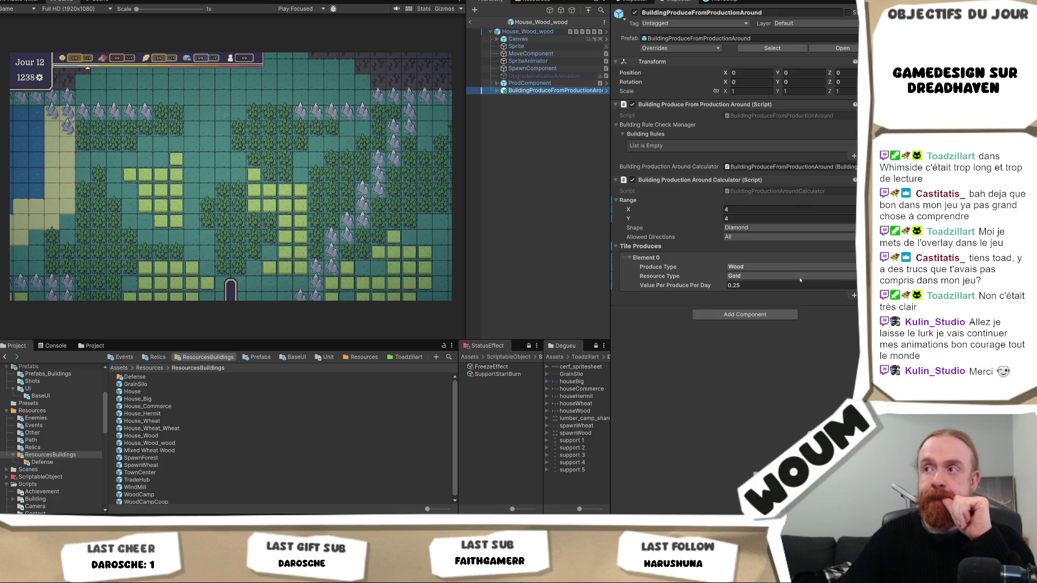
pyautogui.click(764, 266)
pyautogui.click(745, 276)
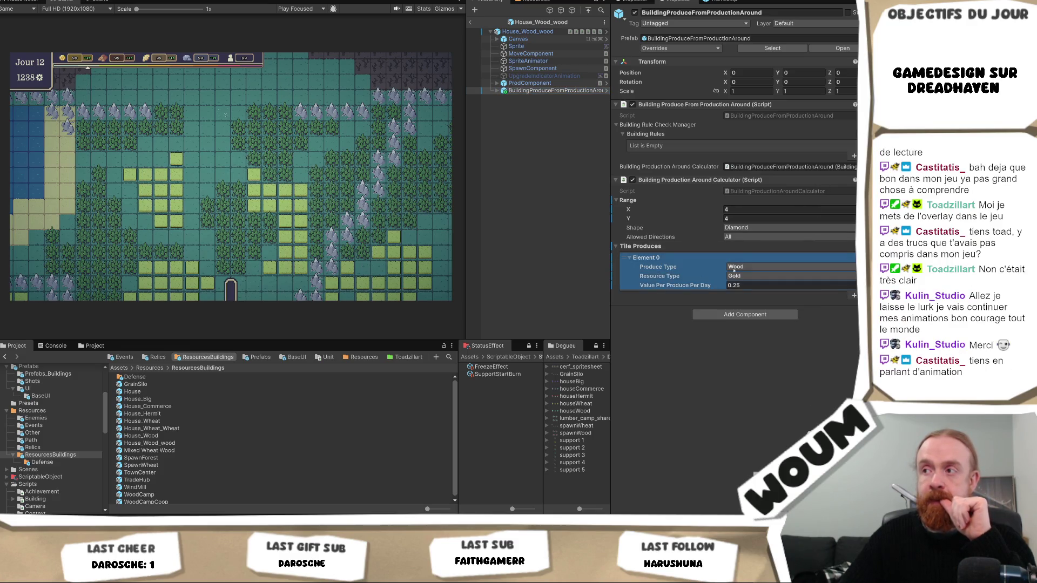
pyautogui.click(745, 276)
pyautogui.click(750, 286)
pyautogui.click(750, 285)
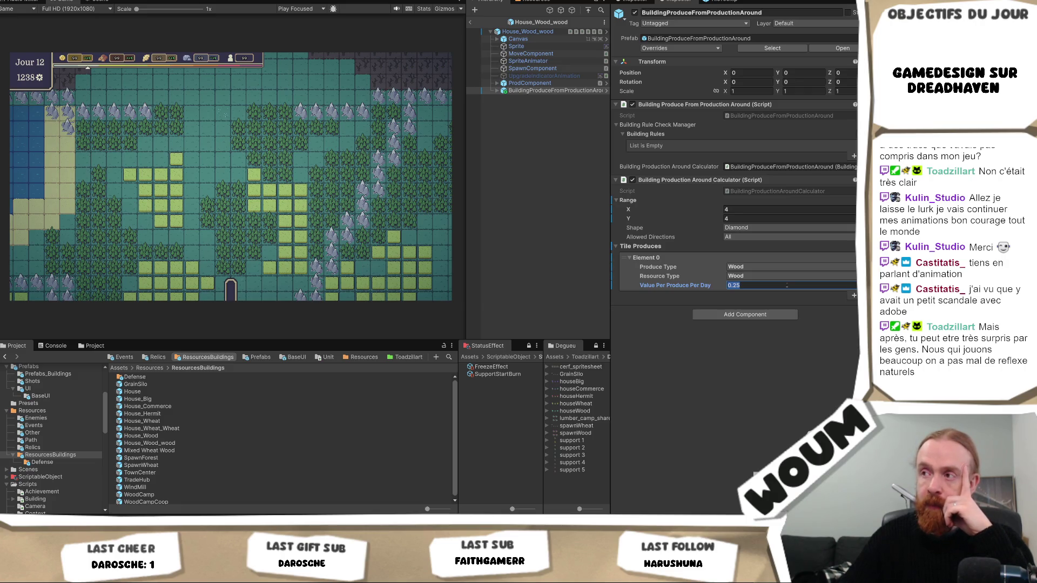
pyautogui.write('0.5')
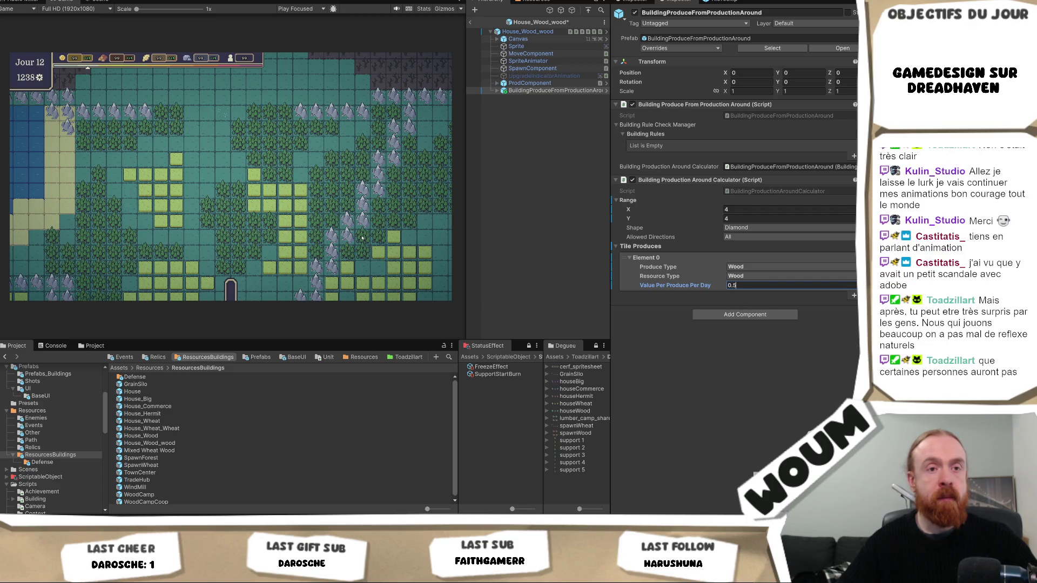
pyautogui.press('Return')
pyautogui.hotkey('ctrl', 's')
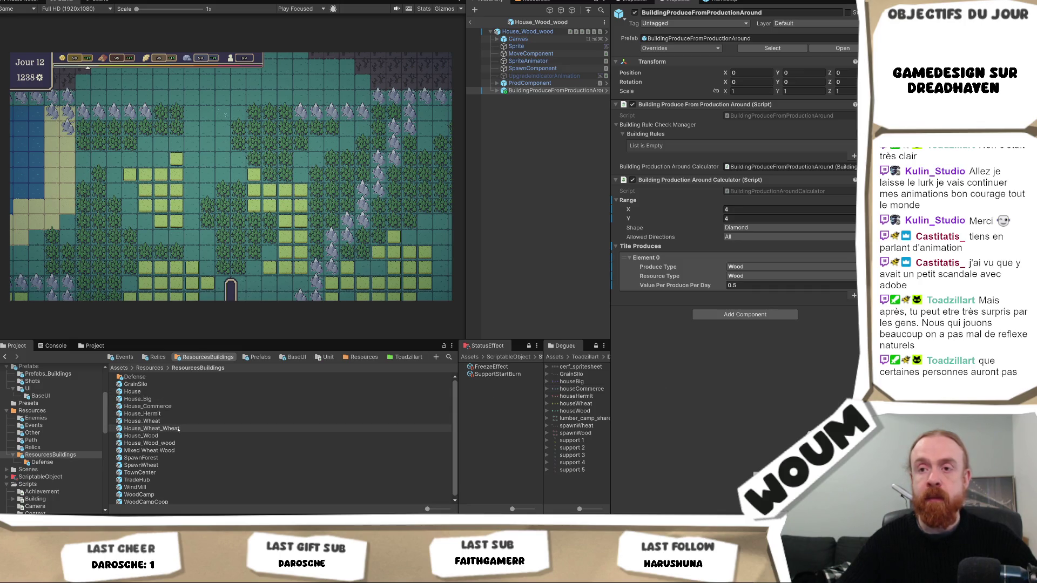
pyautogui.rightClick(499, 295)
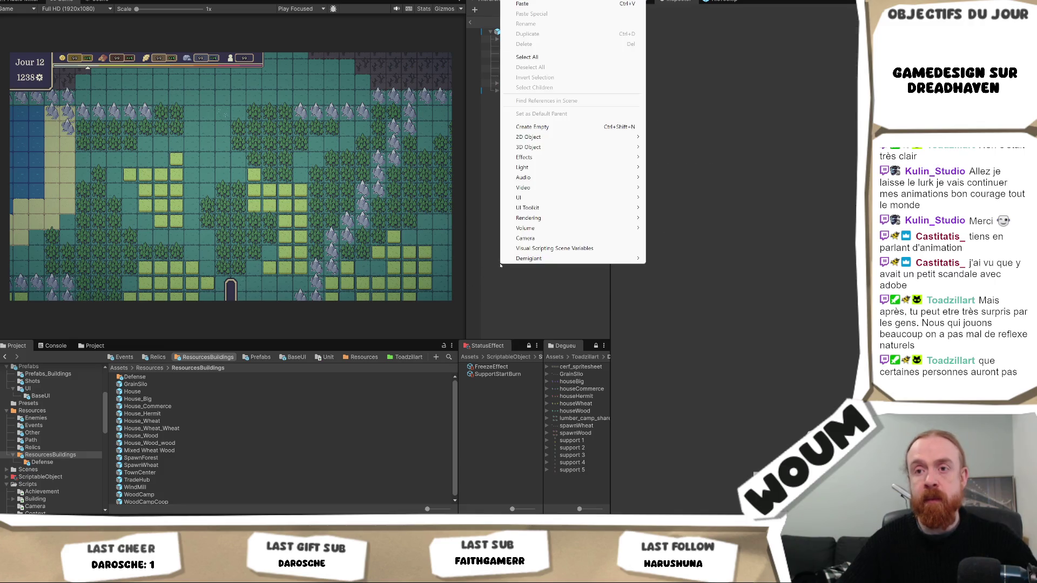
pyautogui.click(499, 295)
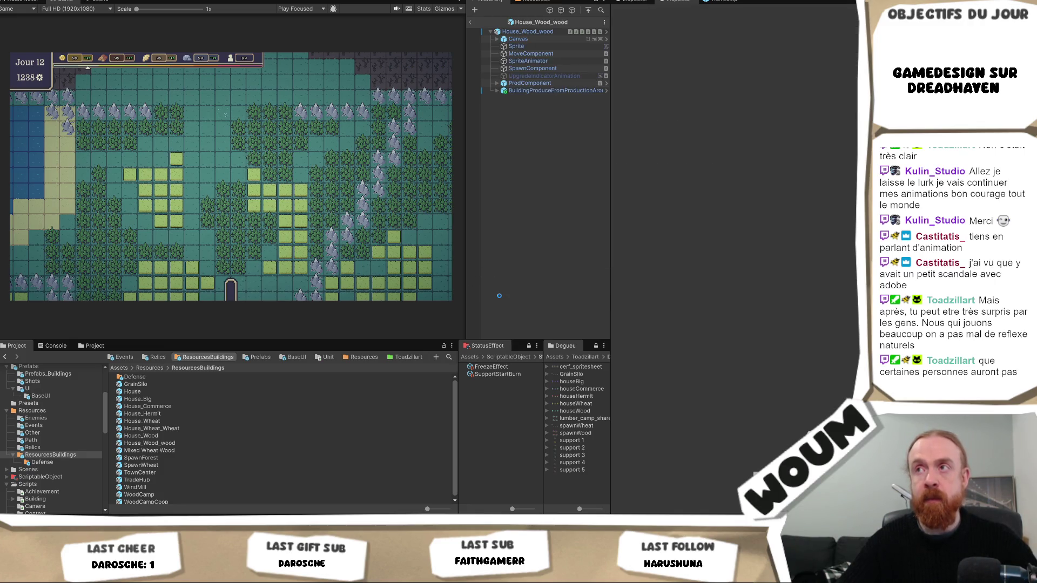
# Open House_Wheat_Wheat in prefab mode and select its BuildingProduceFromProductionAround child.
pyautogui.click(192, 430)
pyautogui.doubleClick(193, 429)
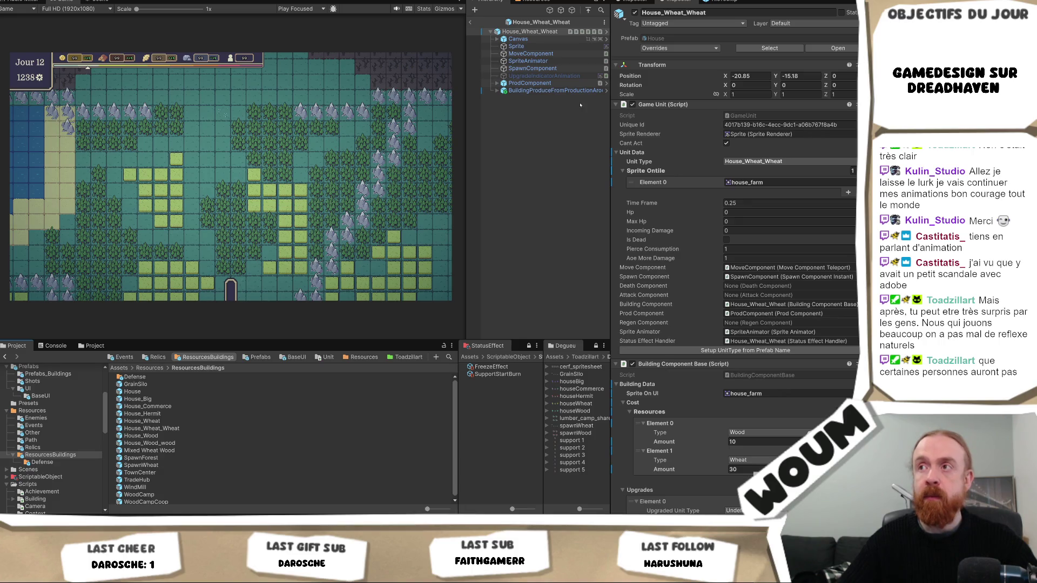
pyautogui.click(567, 91)
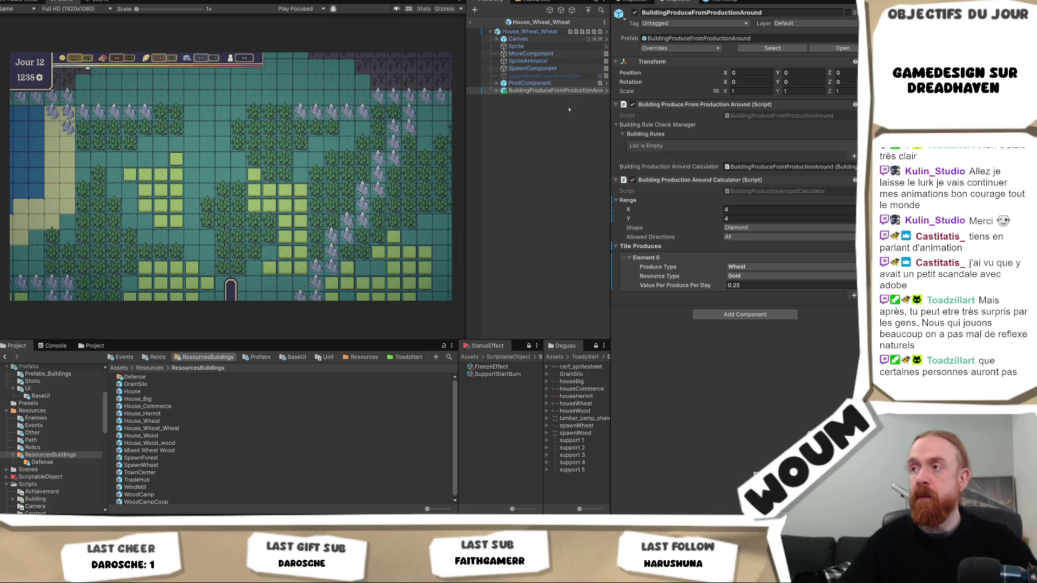
# Change BuildingProduceFromProductionAround's Resource Type from Gold to Wheat and Value Per Produce Per Day to 0.5.
pyautogui.click(497, 91)
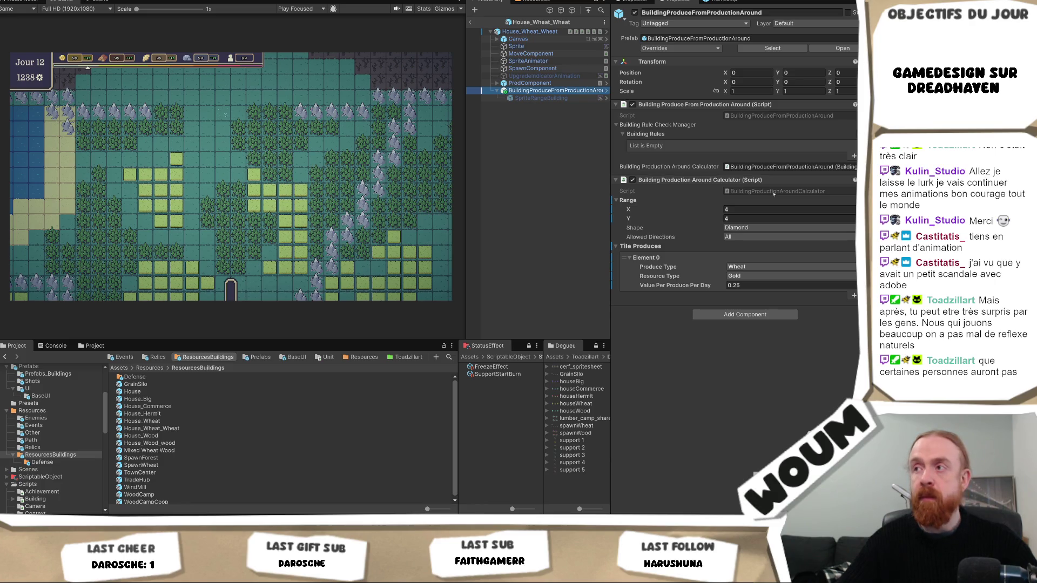
pyautogui.click(746, 276)
pyautogui.click(751, 295)
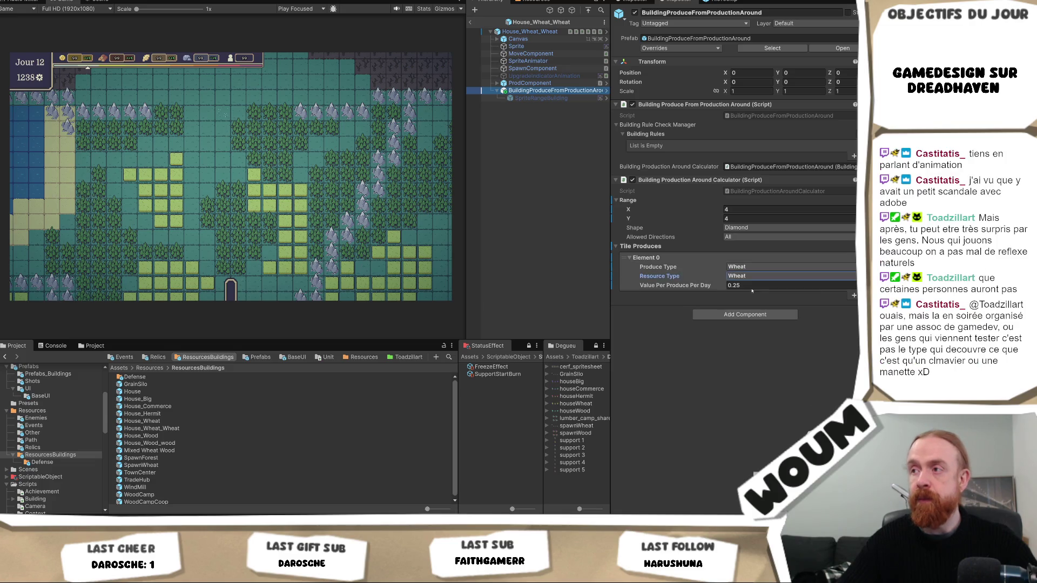
pyautogui.click(750, 285)
pyautogui.write('0.5')
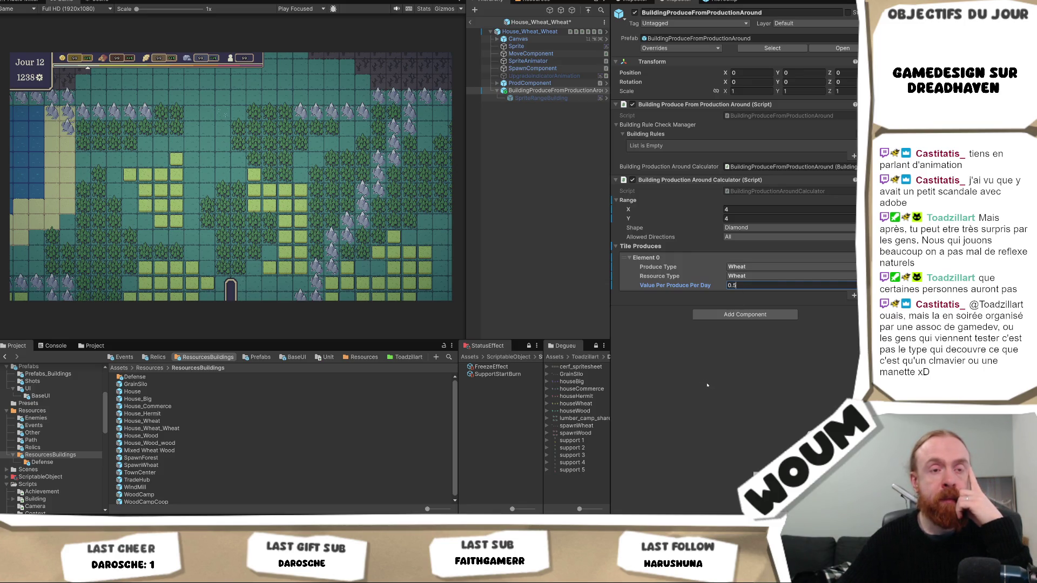
pyautogui.press('Return')
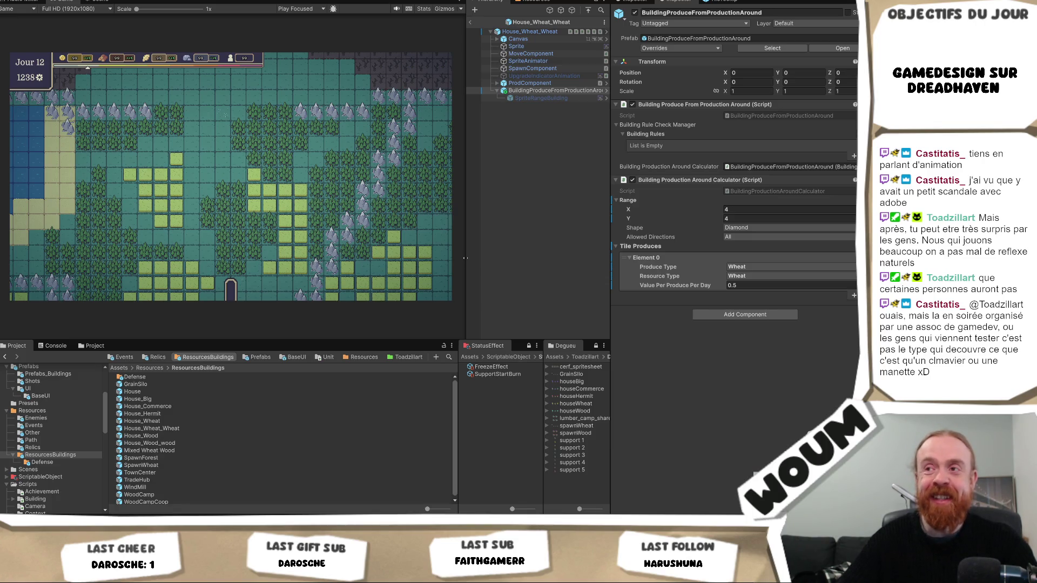
pyautogui.moveTo(467, 251)
pyautogui.mouseDown()
pyautogui.moveTo(477, 254)
pyautogui.moveTo(451, 256)
pyautogui.moveTo(460, 258)
pyautogui.mouseUp()
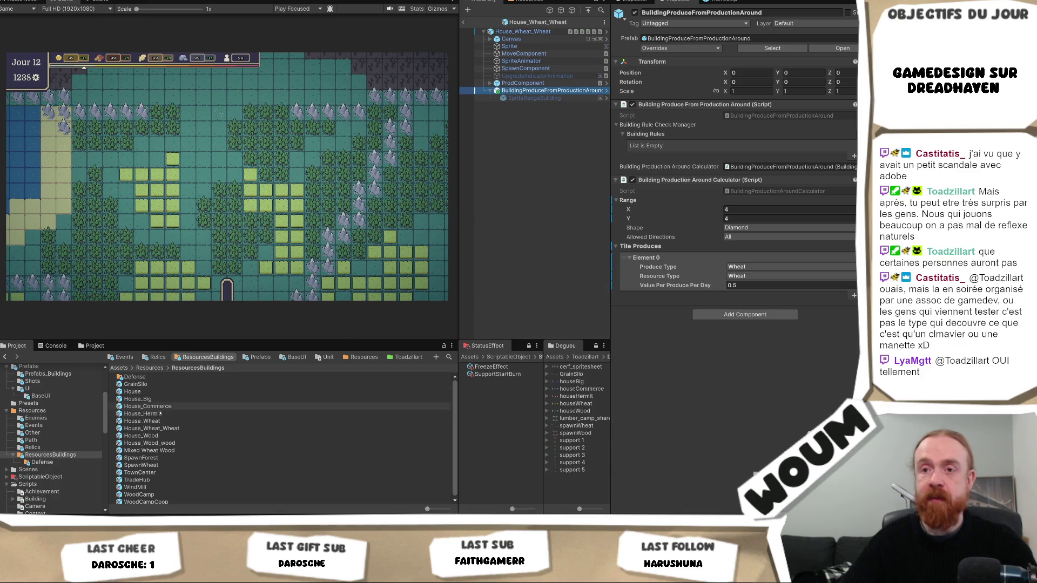
# Compare the House_Wood_wood and House_Wheat_Wheat prefabs, then reshow BuildingProduceFromProductionAround's settings.
pyautogui.click(185, 444)
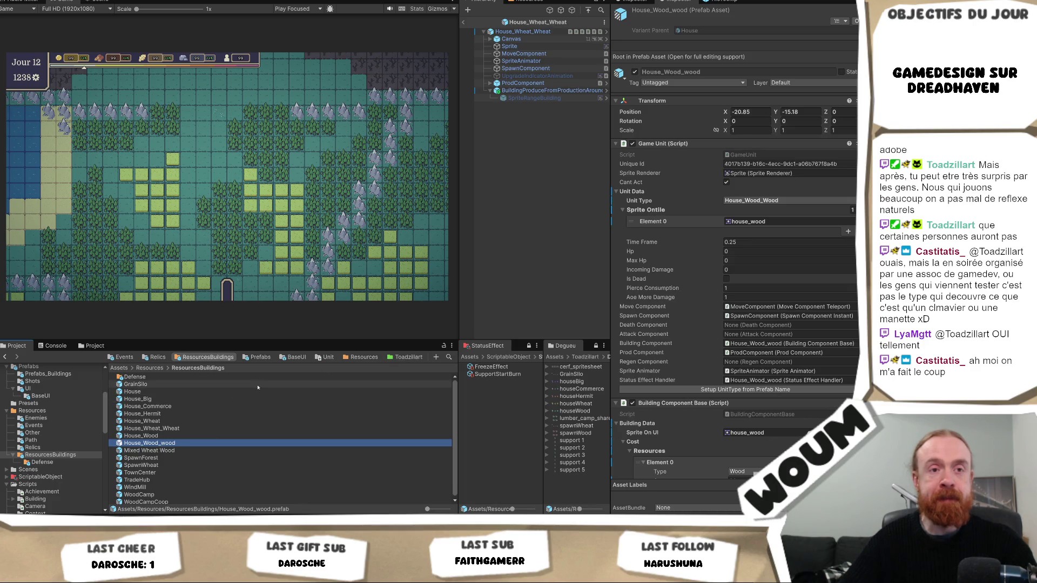
pyautogui.click(219, 427)
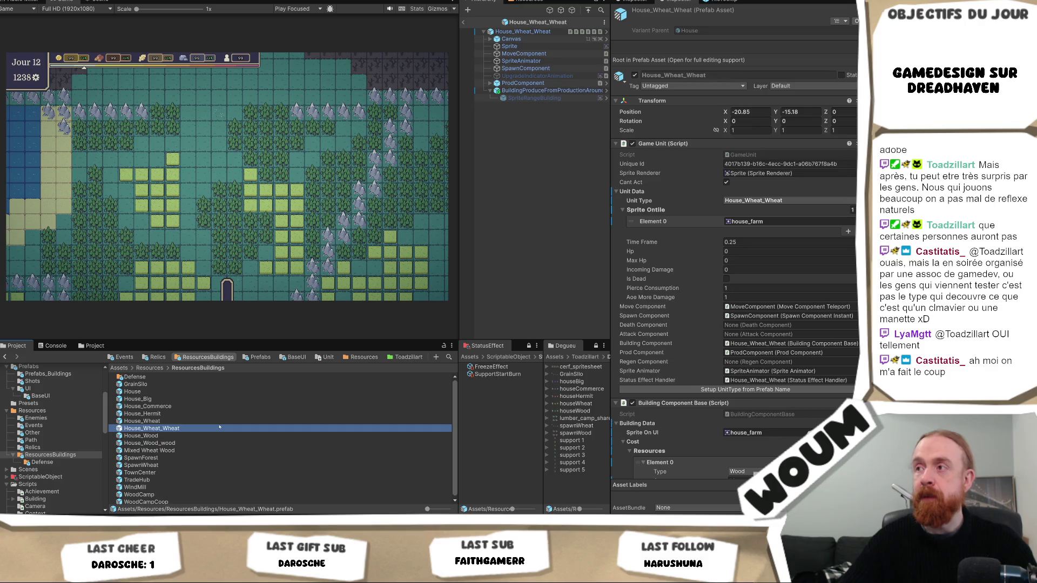
pyautogui.click(532, 92)
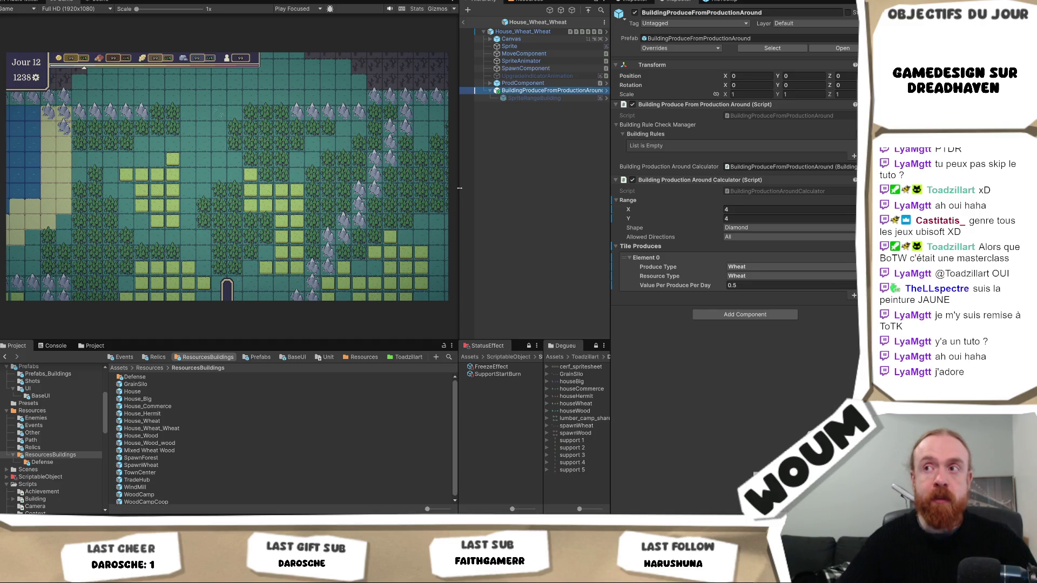
# Fine-tune the Game/Hierarchy splitter and show the House_Wood_wood prefab, unit type House_Wood_Wood, in the Inspector.
pyautogui.moveTo(459, 188)
pyautogui.mouseDown()
pyautogui.moveTo(478, 185)
pyautogui.moveTo(449, 198)
pyautogui.moveTo(459, 197)
pyautogui.mouseUp()
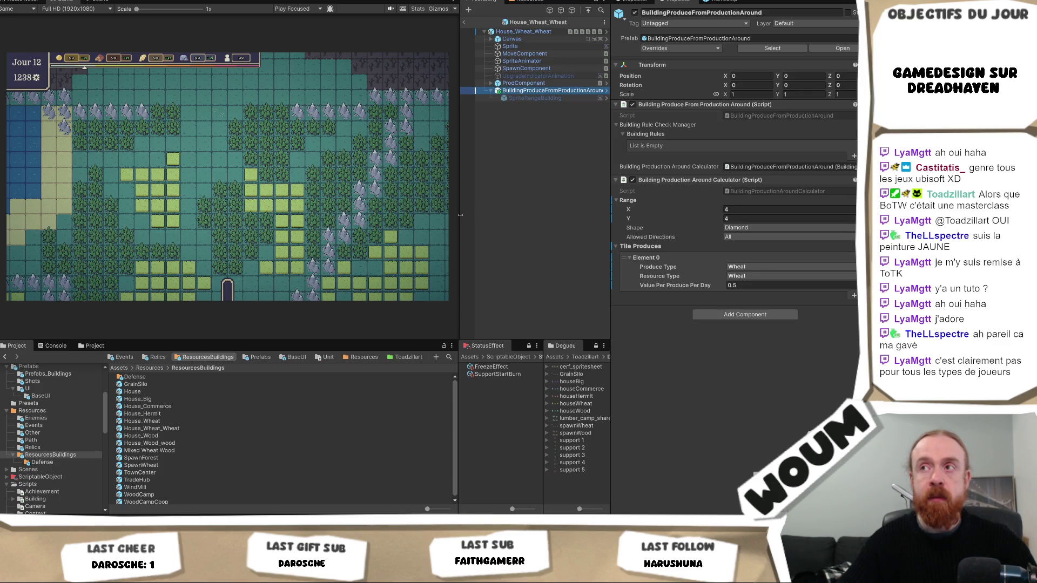
pyautogui.moveTo(460, 215); pyautogui.dragTo(455, 215)
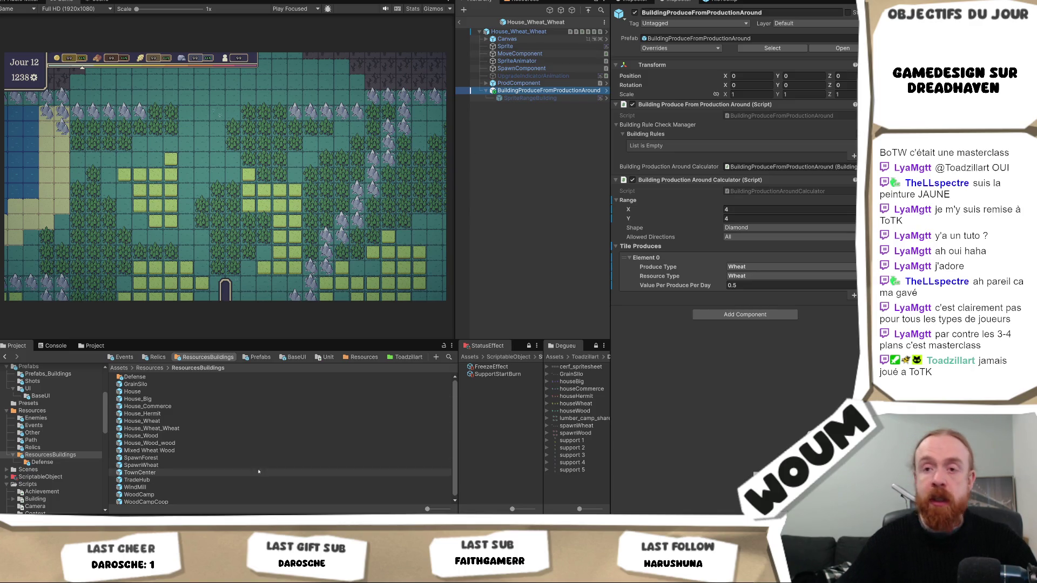
pyautogui.click(183, 443)
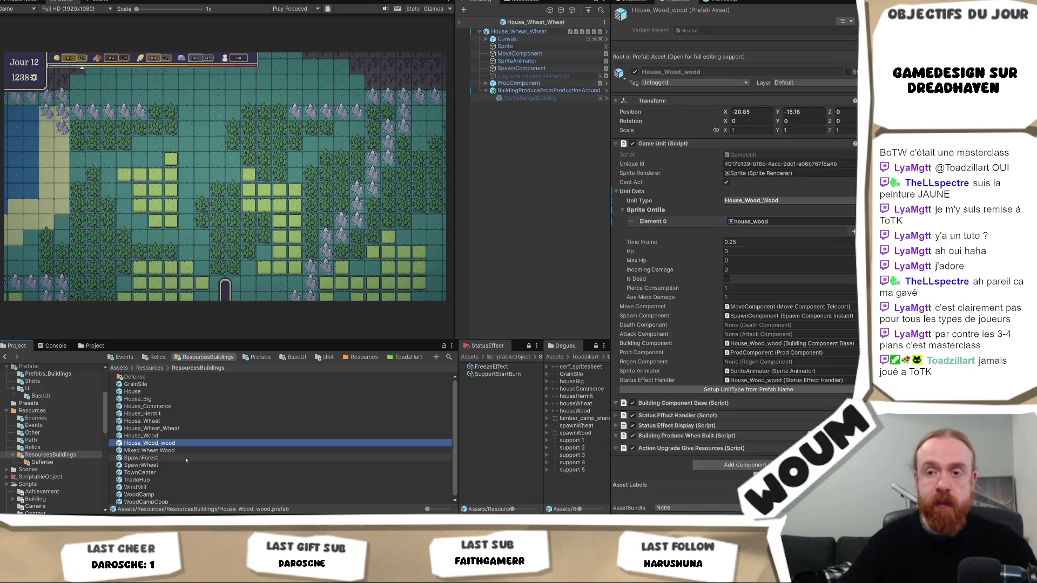
# Paste the House_Wood_wood prefab name after House_Wood_Wood = 45 in UnitType.cs.
pyautogui.hotkey('alt', 'Tab')
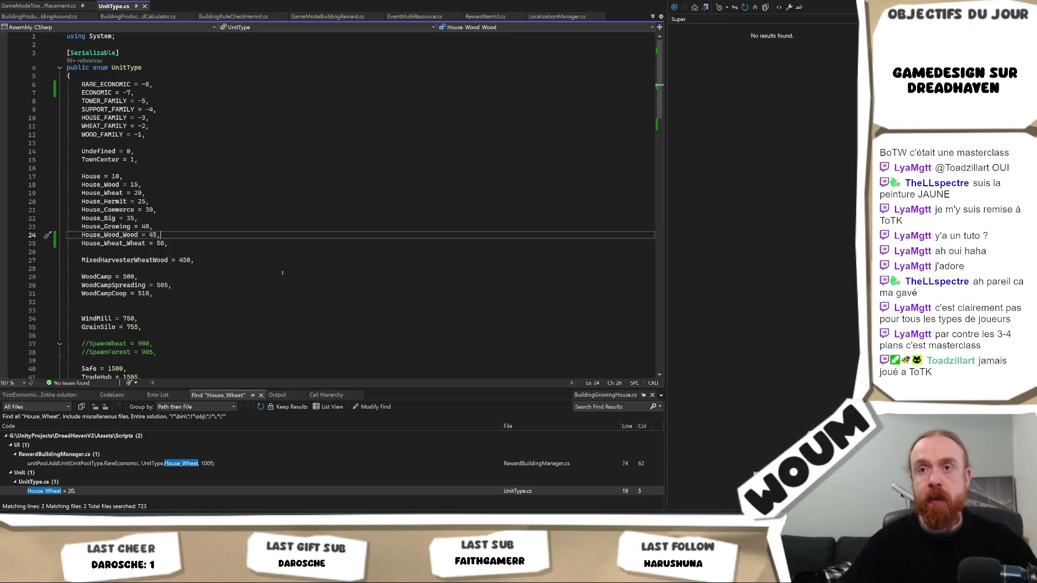
pyautogui.write('House_Wood_wood')
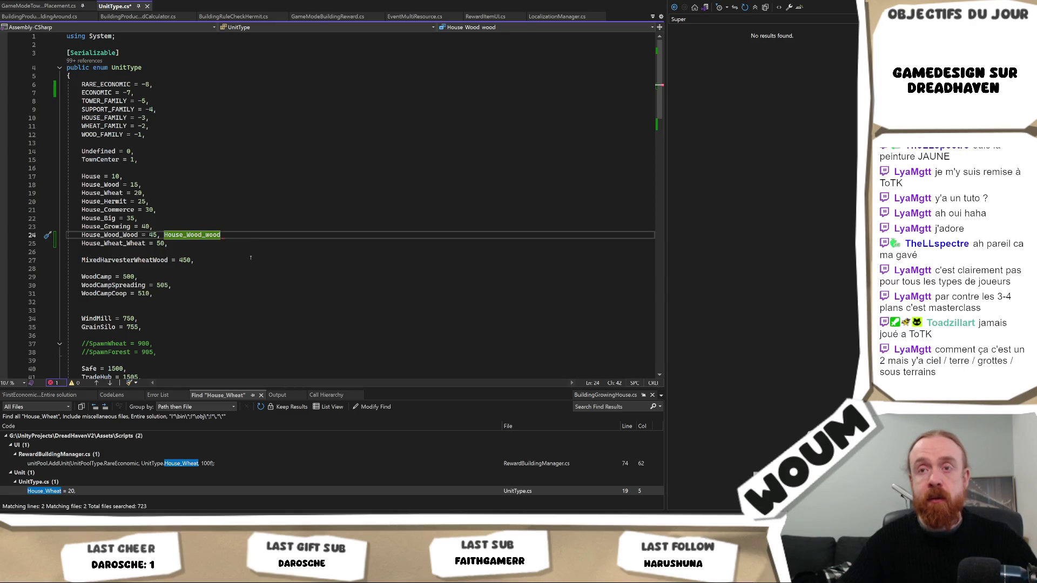
pyautogui.hotkey('alt', 'Tab')
# Turn the pasted name into a // comment and add //House_Wheat_Wheat beside House_Wheat_Wheat = 50.
pyautogui.click(185, 428)
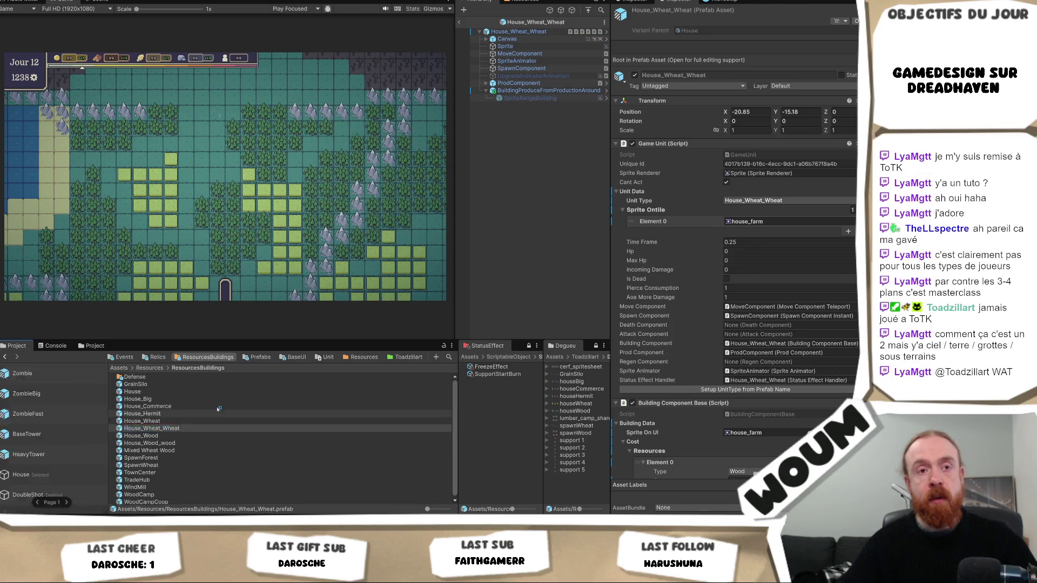
pyautogui.hotkey('alt', 'Tab')
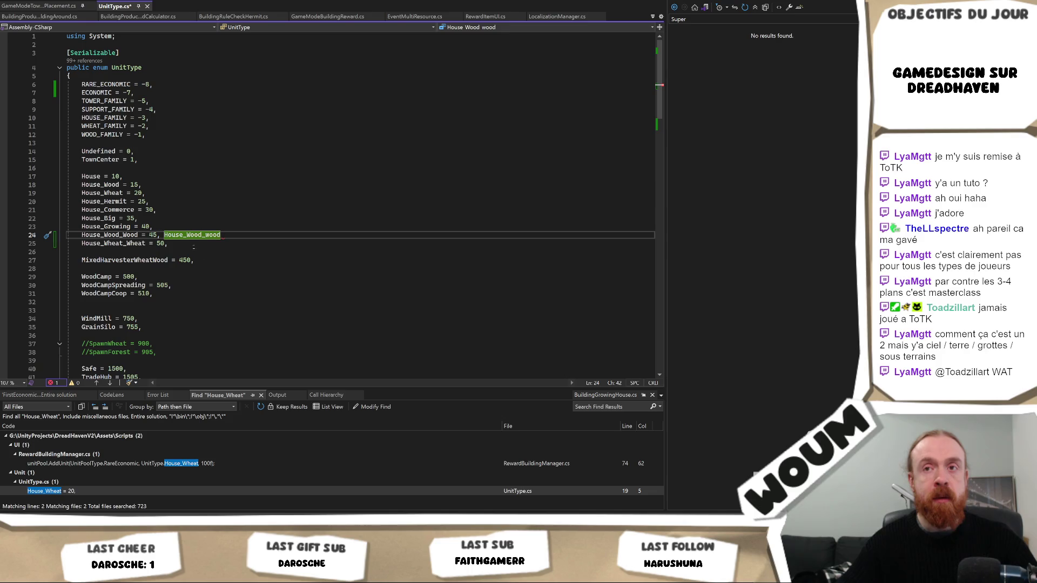
pyautogui.hotkey('ctrl', 'Left')
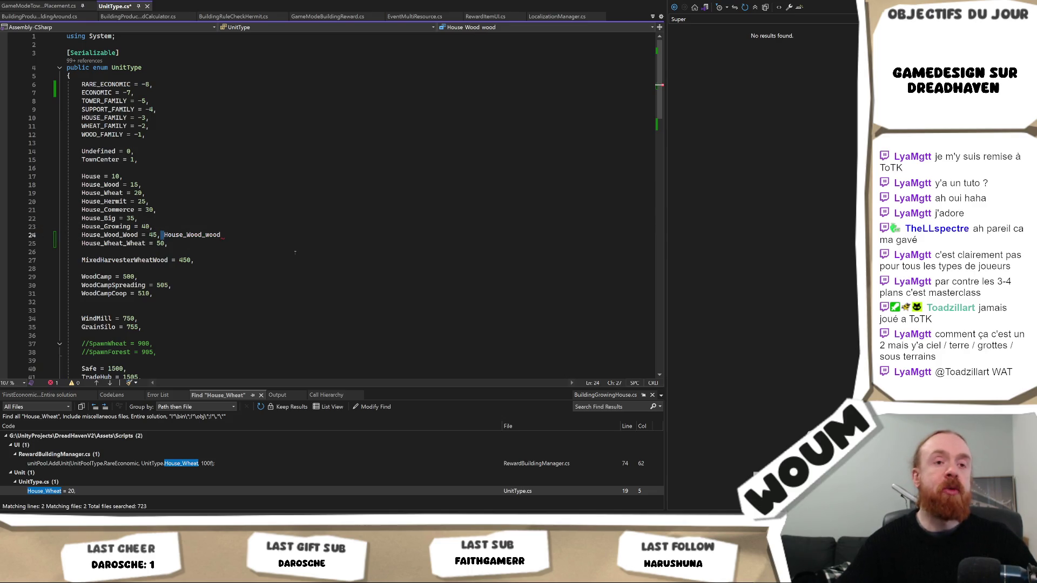
pyautogui.write('//')
pyautogui.press('Down')
pyautogui.write('/')
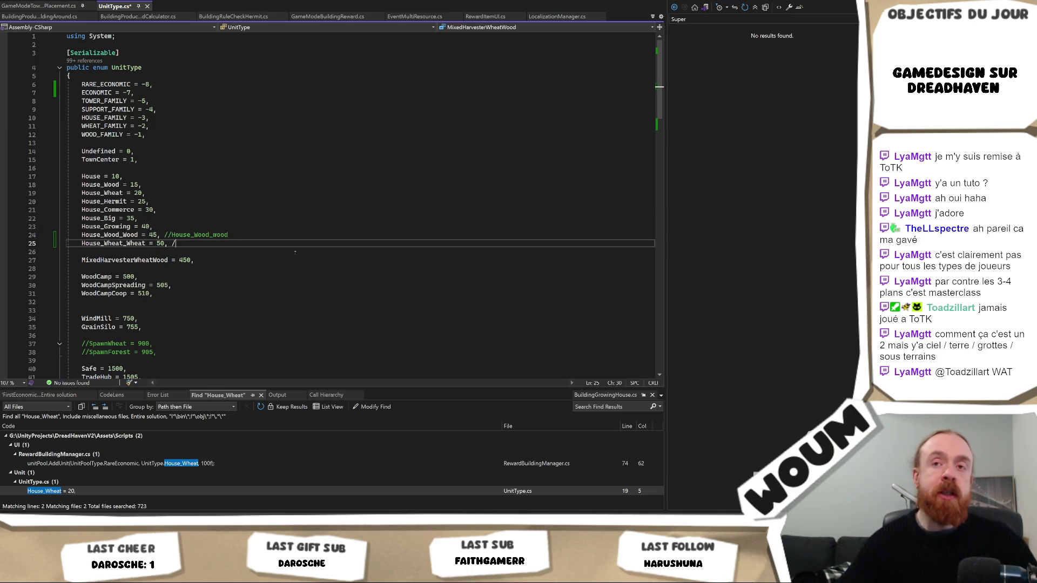
pyautogui.write('/House_Wheat_Wheat')
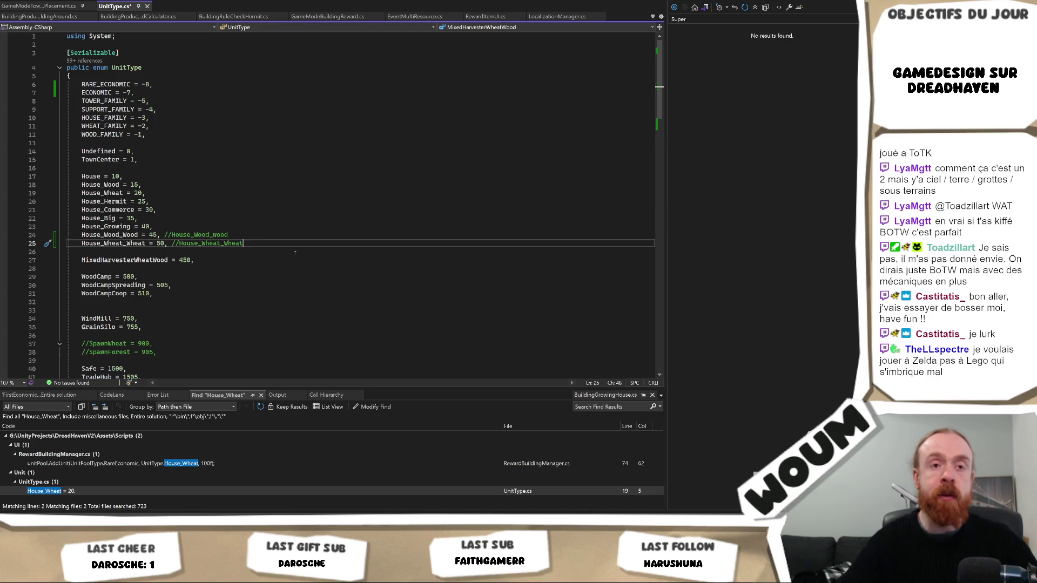
pyautogui.hotkey('alt', 'Tab')
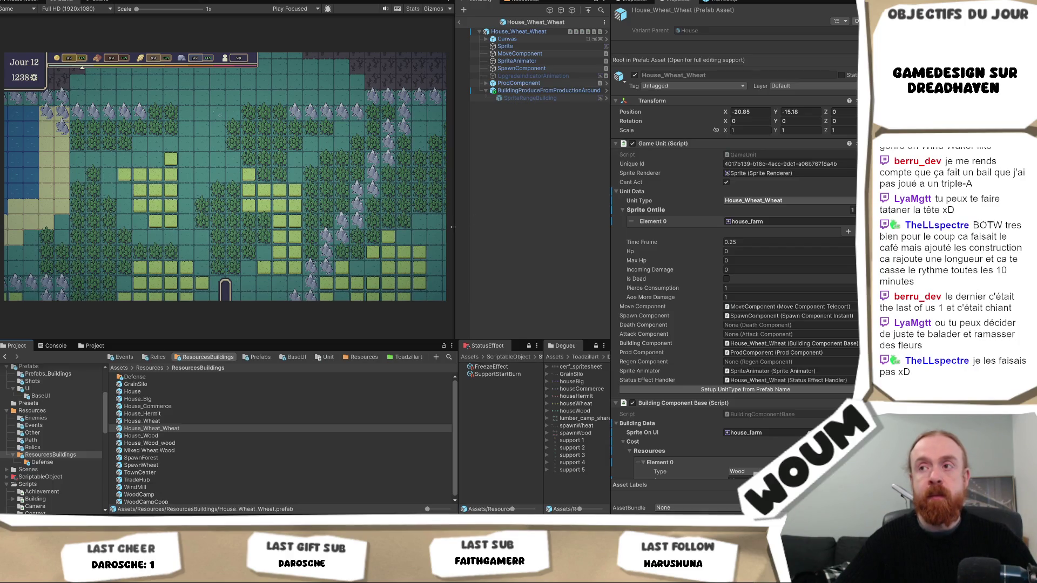
# Widen the Hierarchy beside the House_Wheat_Wheat prefab, then bring up the 'Reste à faire' note.
pyautogui.moveTo(452, 227); pyautogui.dragTo(437, 232)
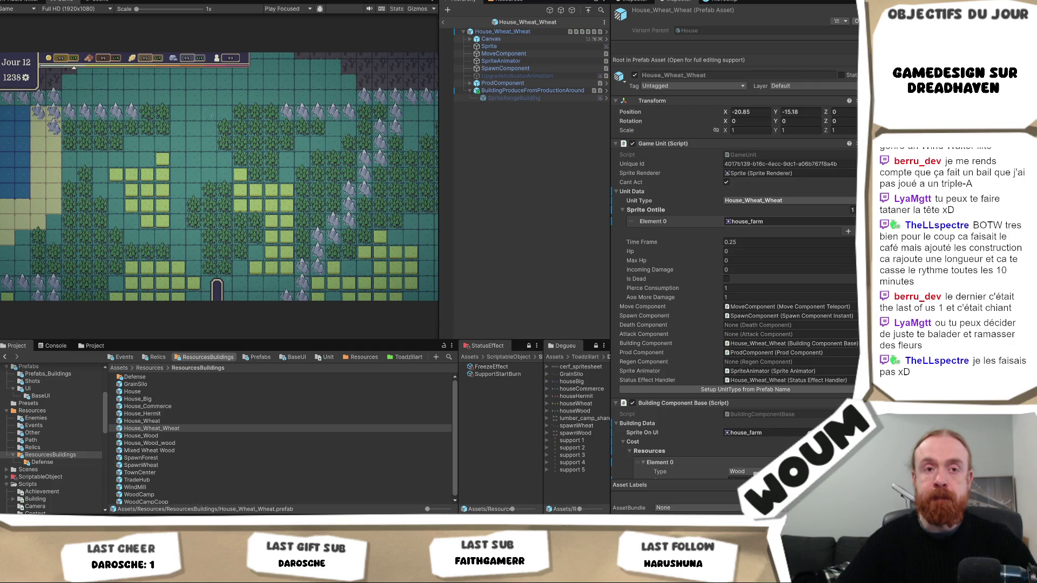
pyautogui.moveTo(132, 519)
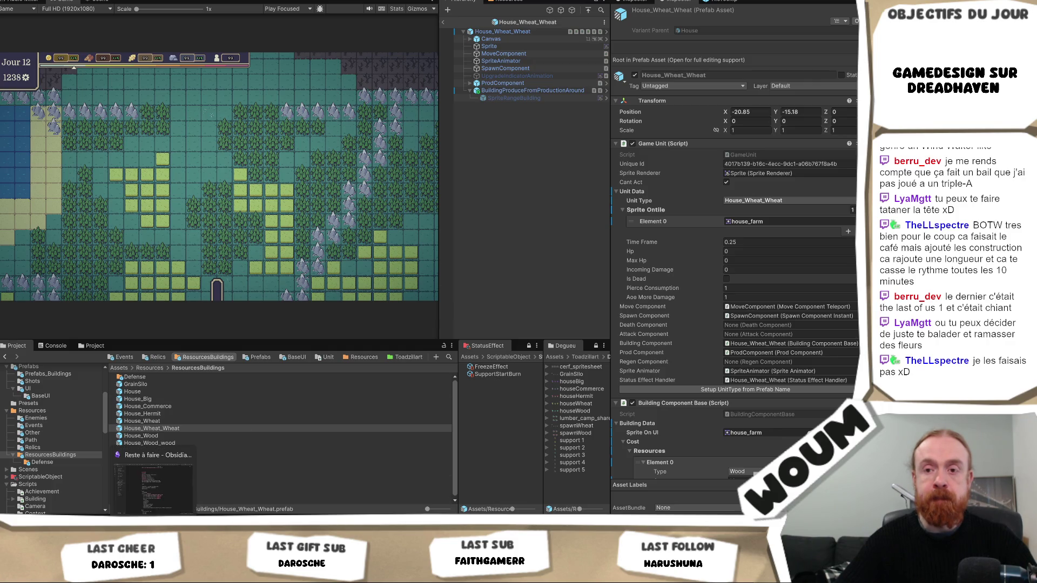
pyautogui.click(154, 518)
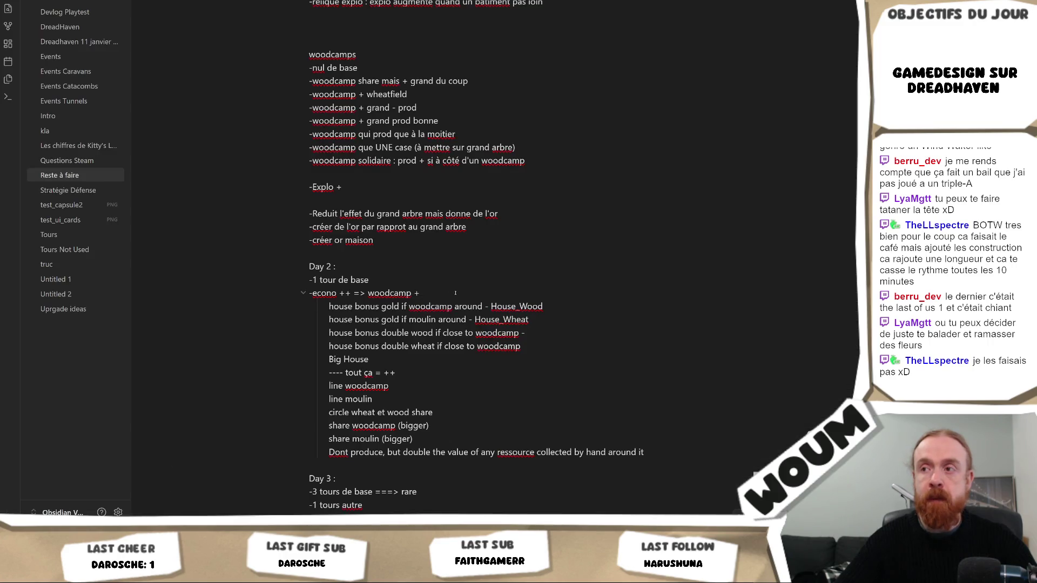
# Add House_Wheat_Wheat to the note and a dash at the end of the double-wheat line.
pyautogui.write('House_Wheat_Wheat')
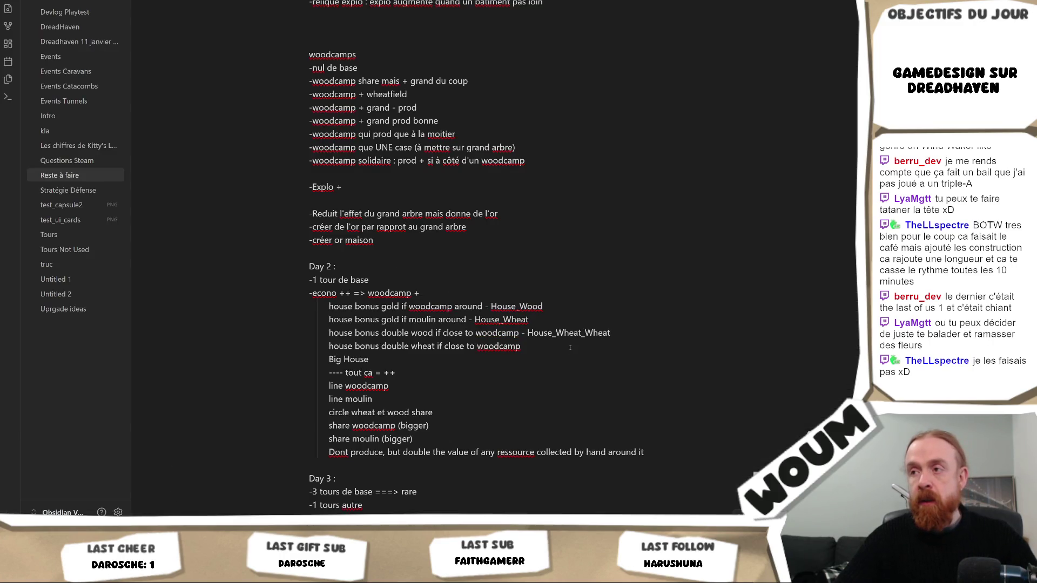
pyautogui.click(569, 347)
pyautogui.write('-')
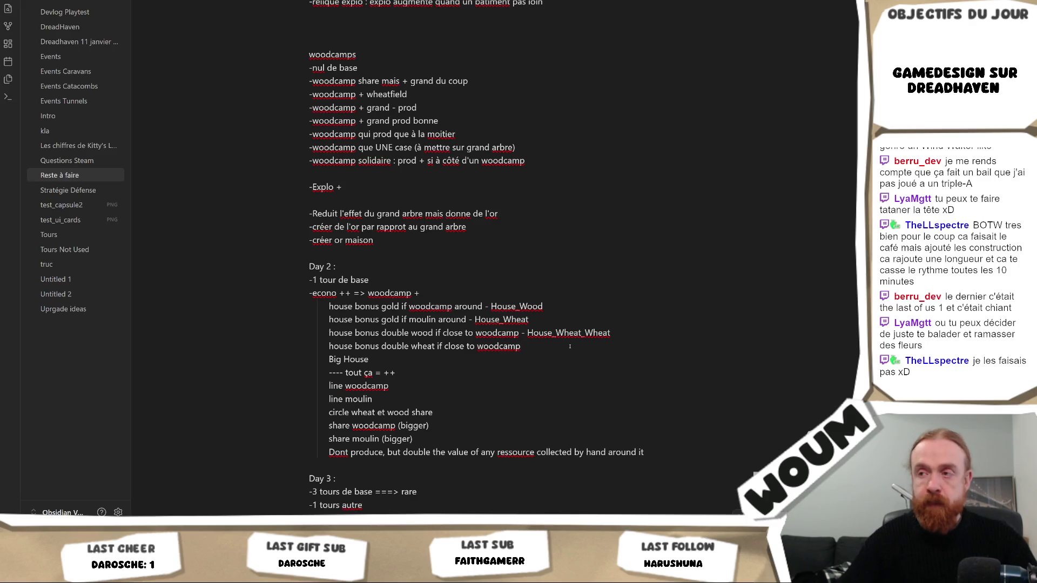
pyautogui.scroll(2, 570, 346)
pyautogui.scroll(-2, 432, 378)
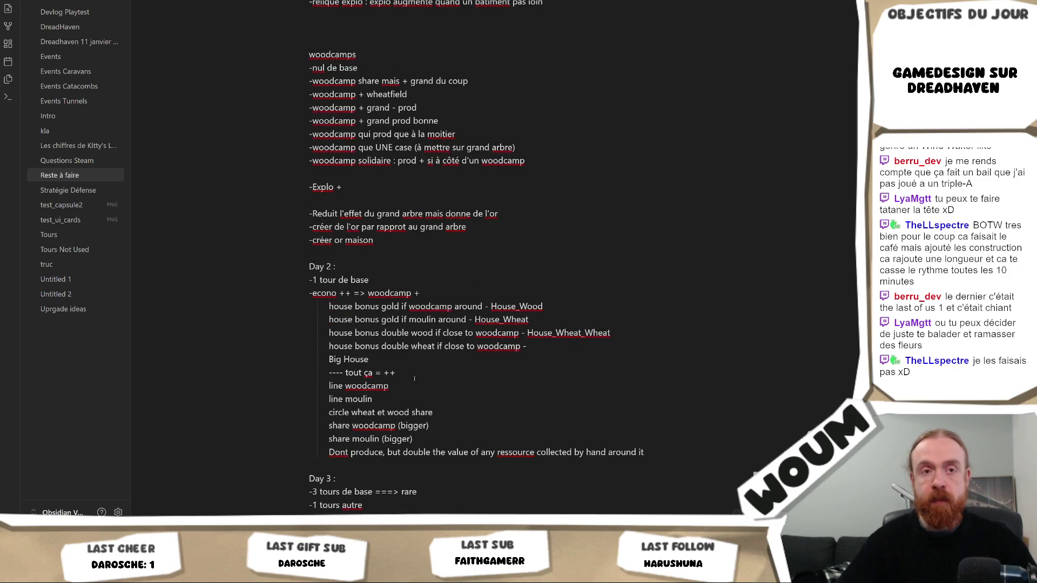
# Paste the House_Wood_wood prefab name from Unity into the note and add a dash after Big House.
pyautogui.hotkey('alt', 'Tab')
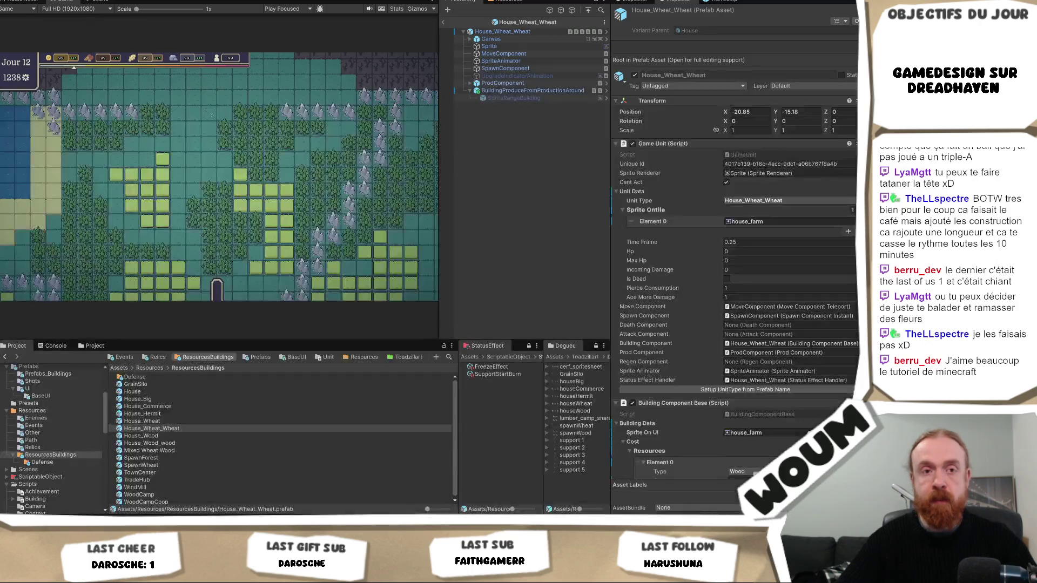
pyautogui.click(208, 435)
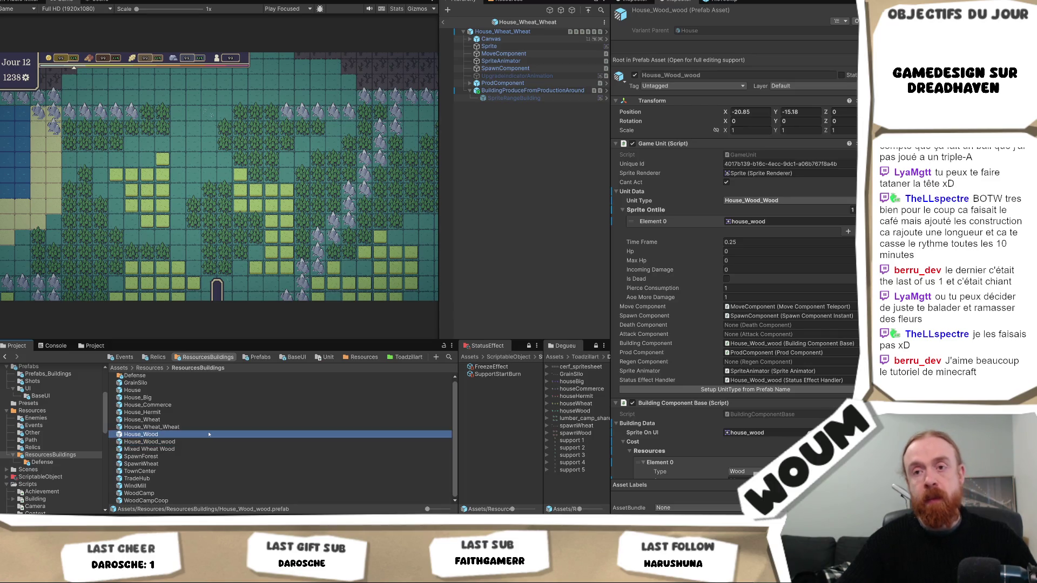
pyautogui.hotkey('alt', 'Tab')
pyautogui.write('House_Wood_wood')
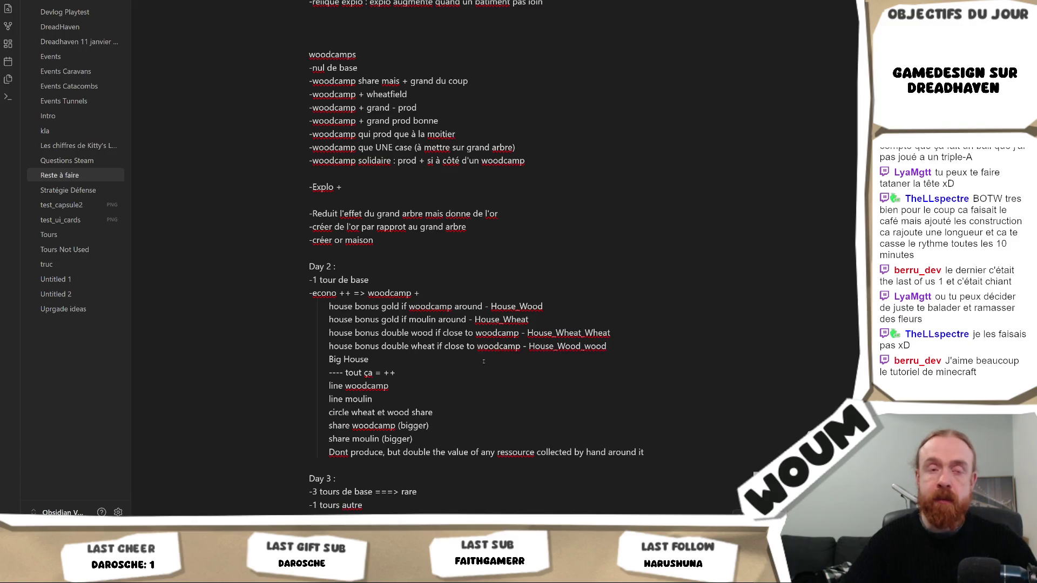
pyautogui.write('-')
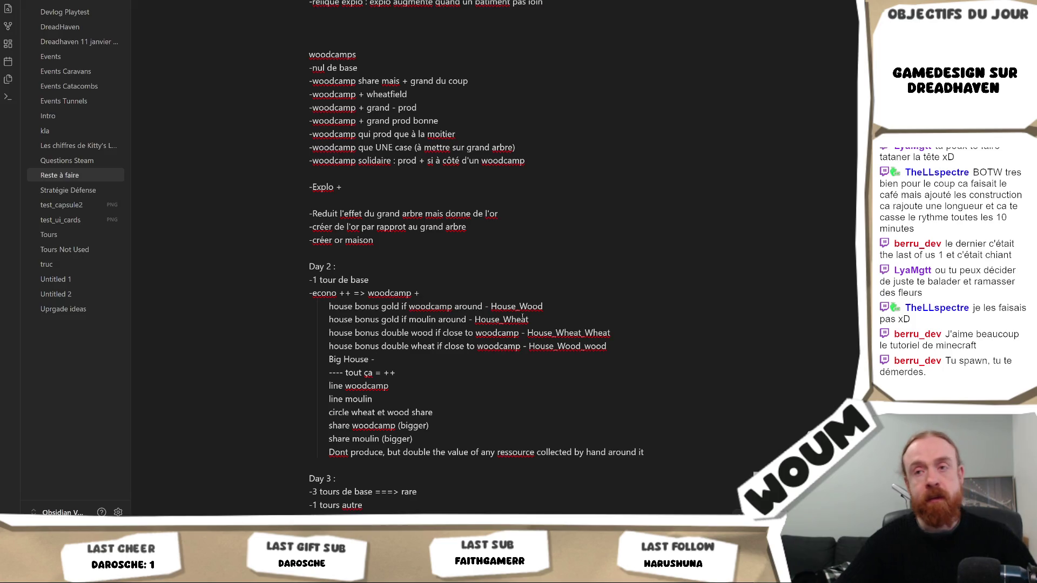
pyautogui.hotkey('alt', 'Tab')
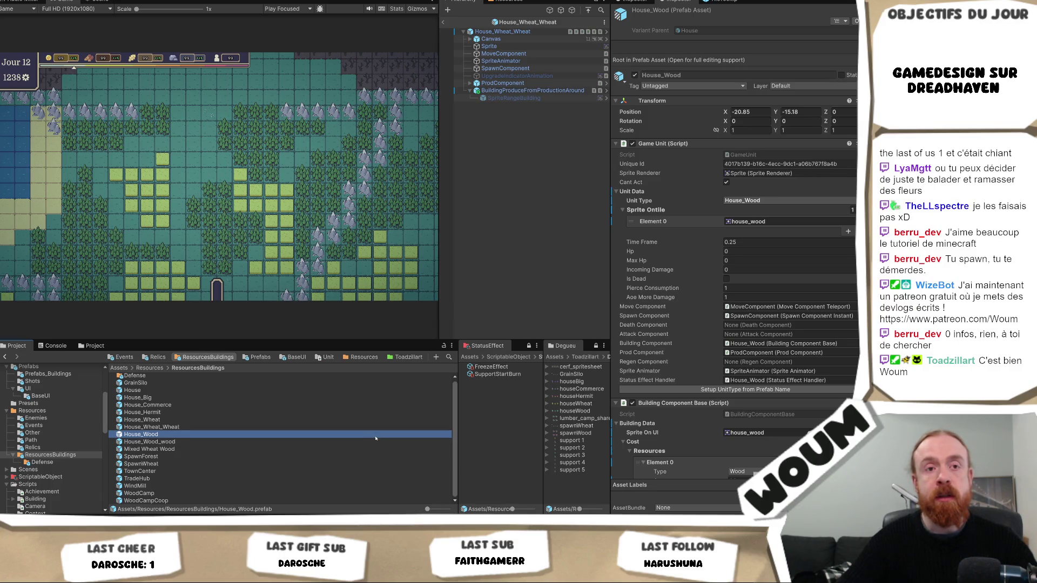
# Locate the House_Big prefab among the house prefabs and write House_Big after 'Big House - ' in the note.
pyautogui.hotkey('alt', 'Tab')
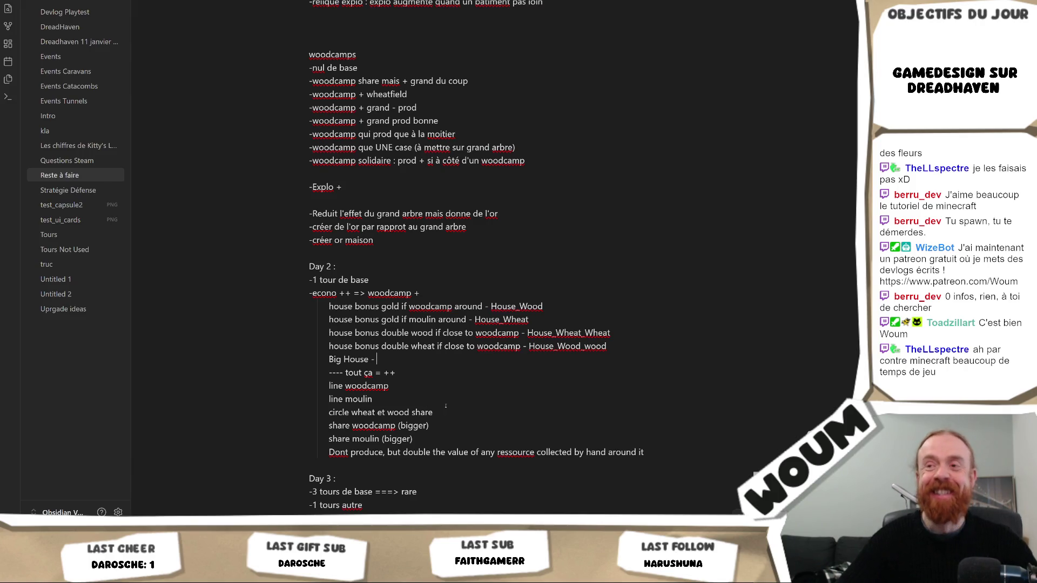
pyautogui.hotkey('alt', 'Tab')
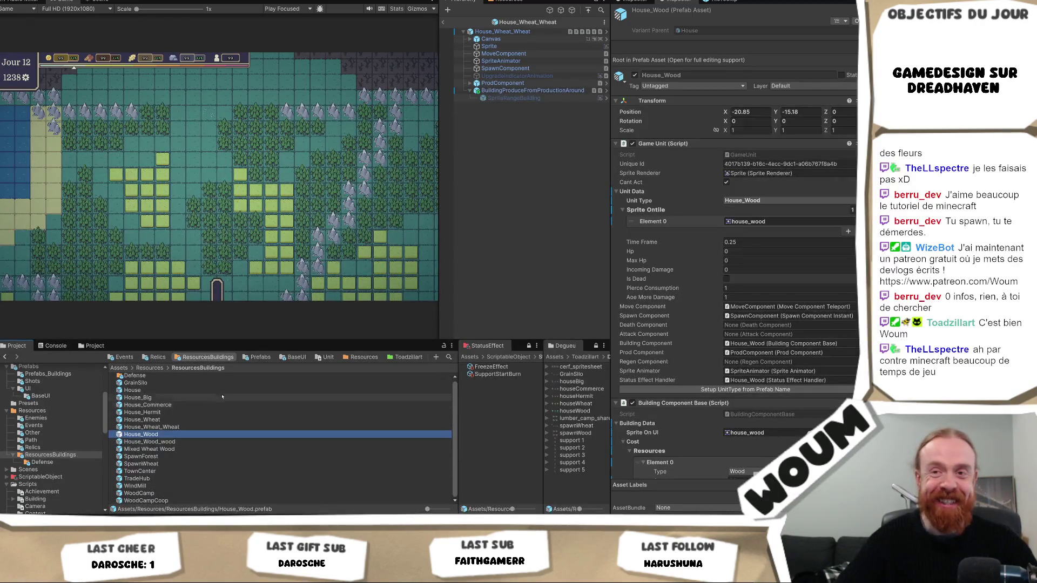
pyautogui.click(218, 398)
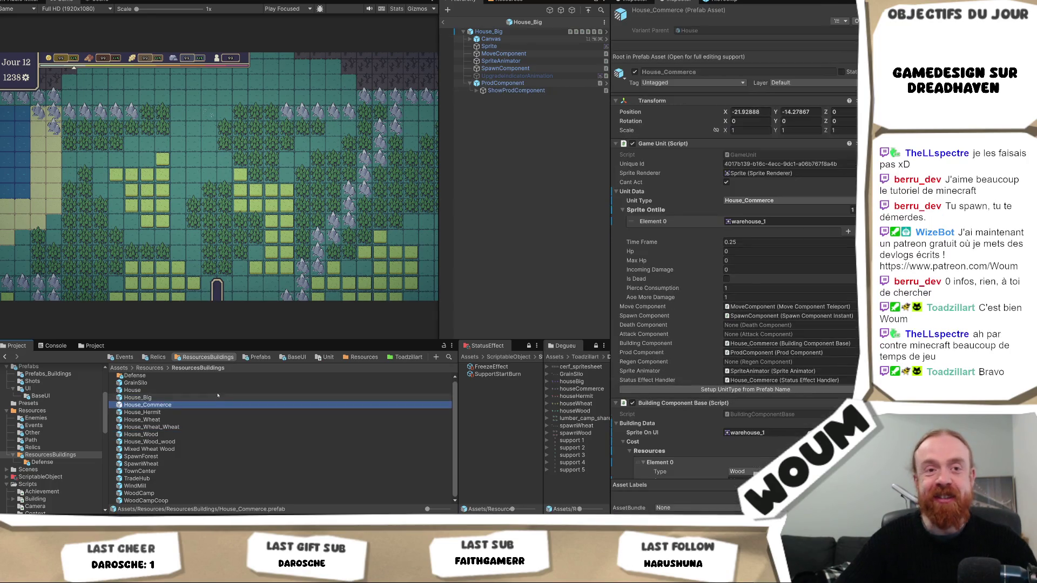
pyautogui.click(217, 395)
pyautogui.click(217, 398)
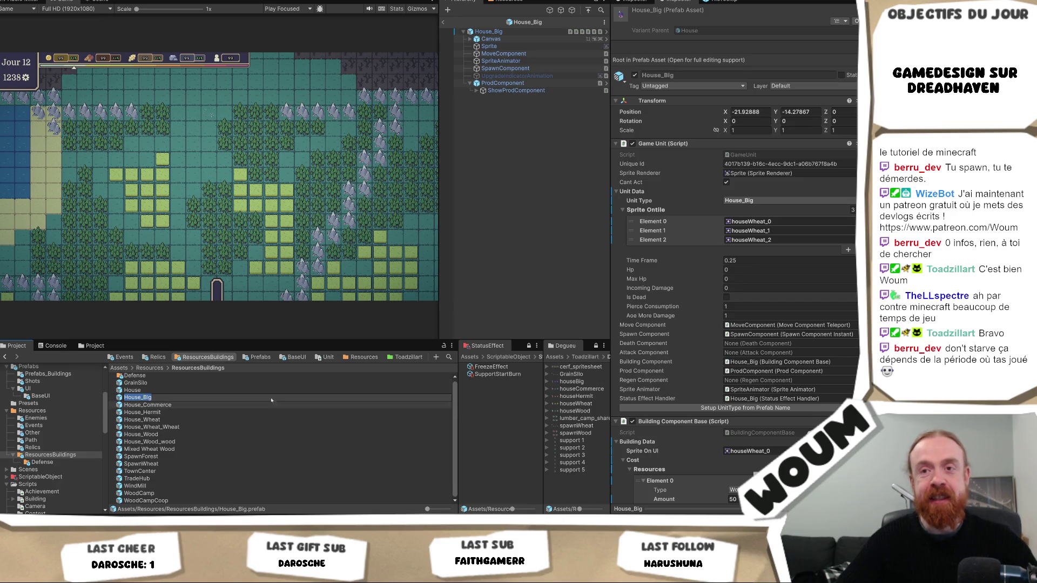
pyautogui.hotkey('alt', 'Tab')
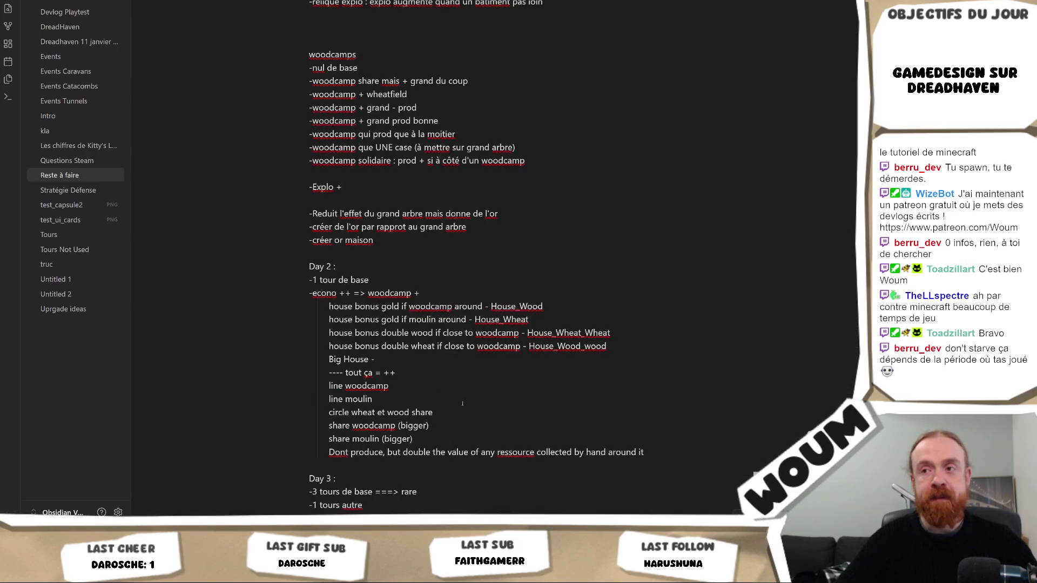
pyautogui.write('House_Big')
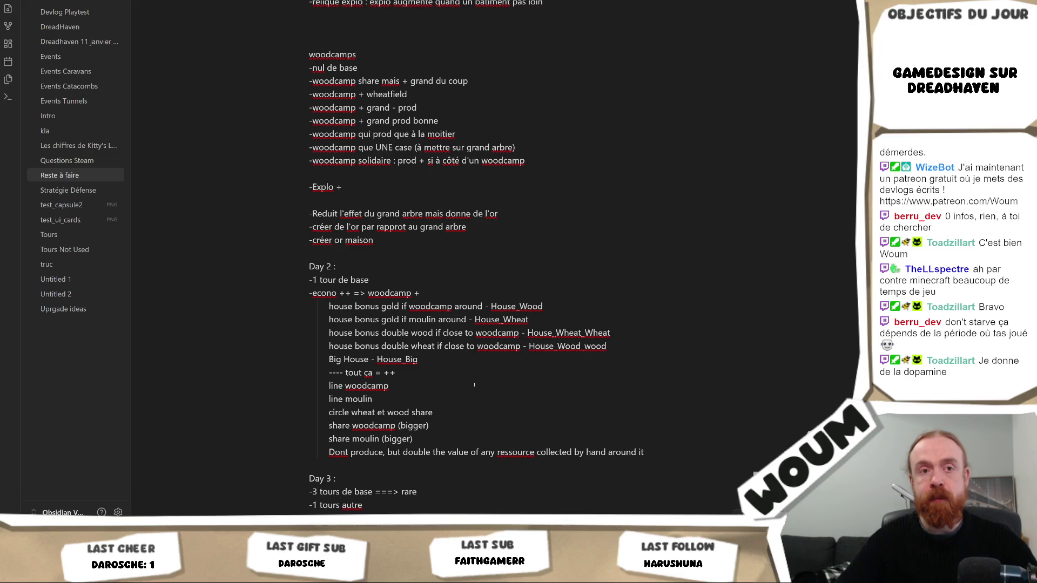
pyautogui.hotkey('alt', 'Tab')
pyautogui.hotkey('alt', 'Tab')
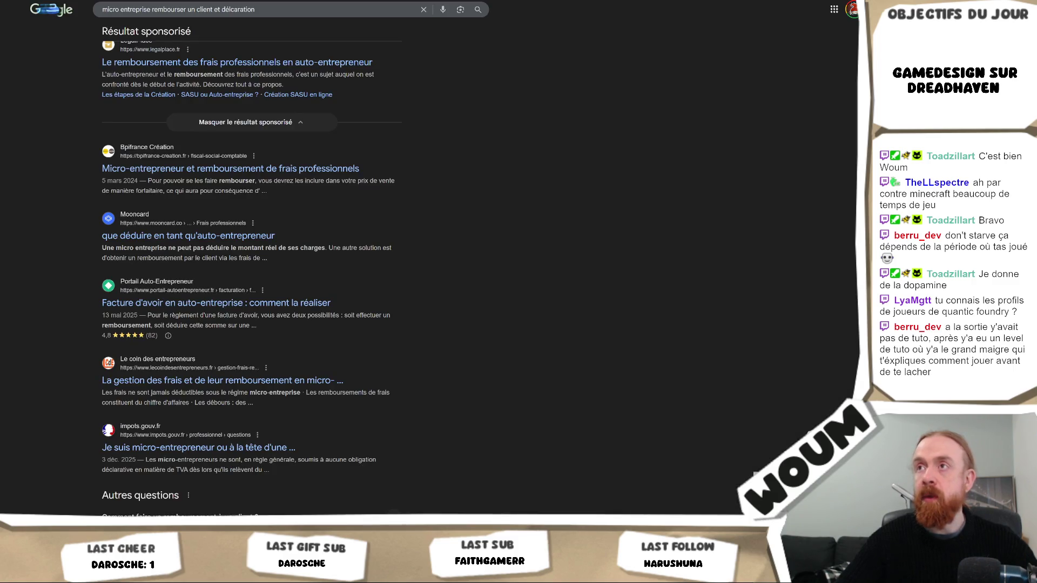
pyautogui.write('https://apps.quanticfoundry.com')
pyautogui.press('Return')
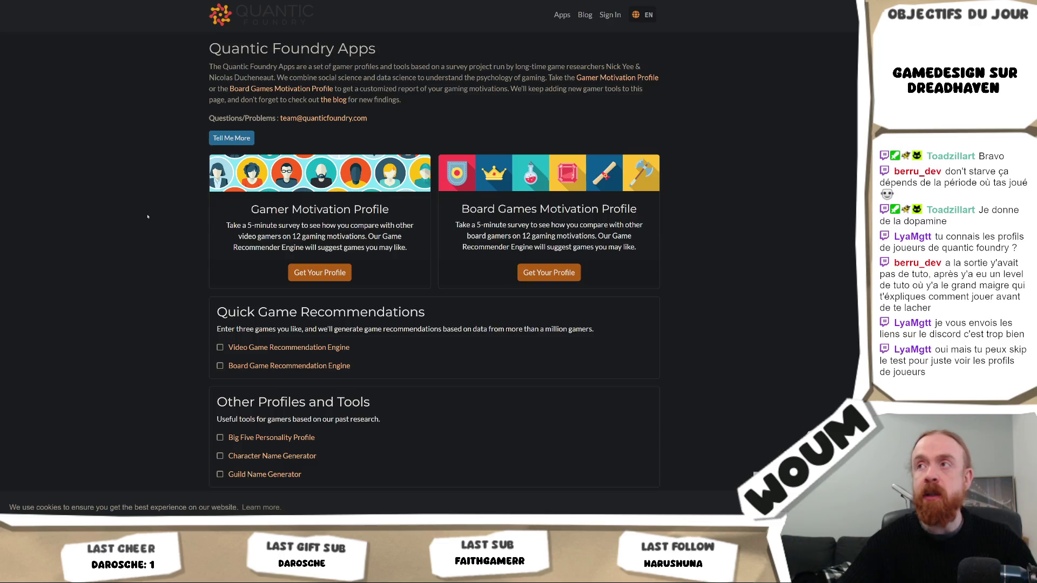
# Open the Gamer Motivation Profile page from the Quantic Foundry Apps page and skim it.
pyautogui.scroll(-3, 116, 244)
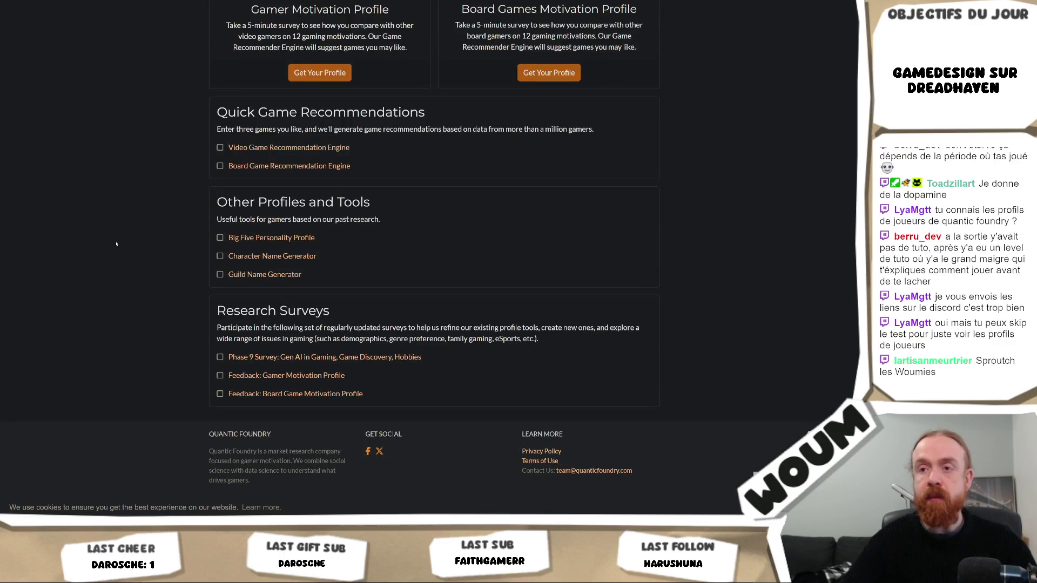
pyautogui.scroll(3, 116, 244)
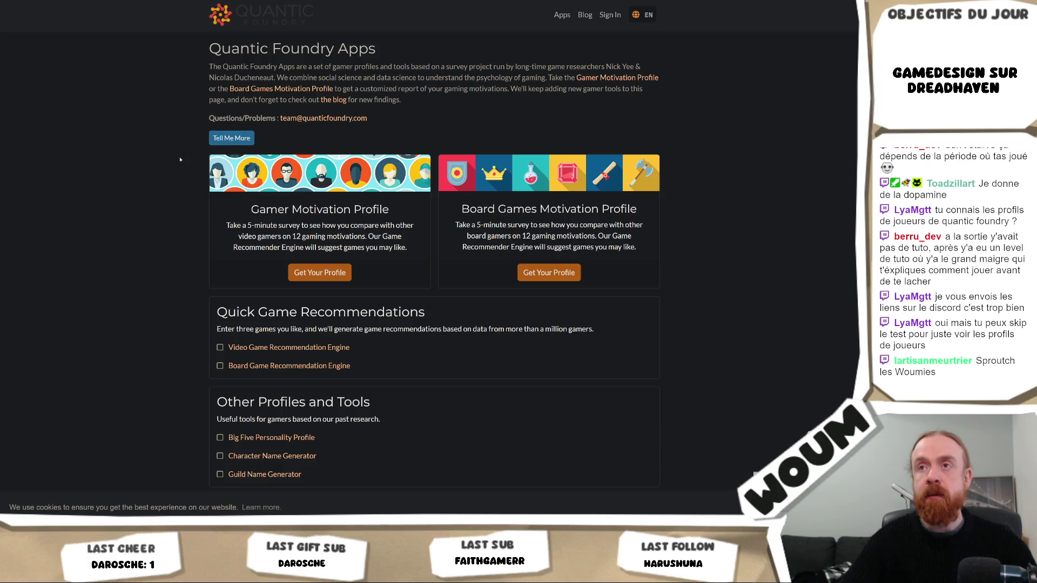
pyautogui.click(606, 79)
pyautogui.scroll(-1, 393, 338)
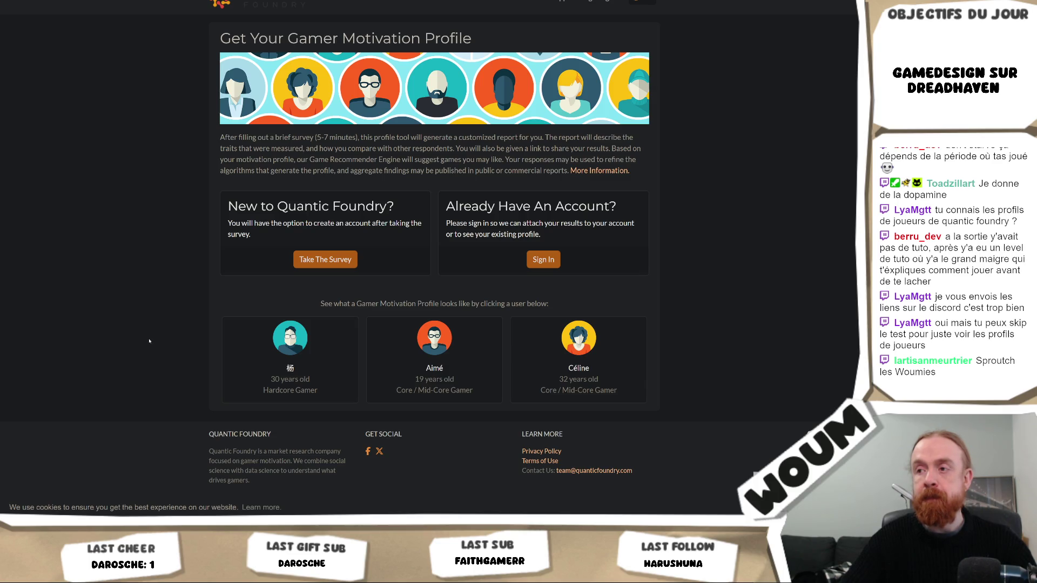
pyautogui.scroll(1, 149, 341)
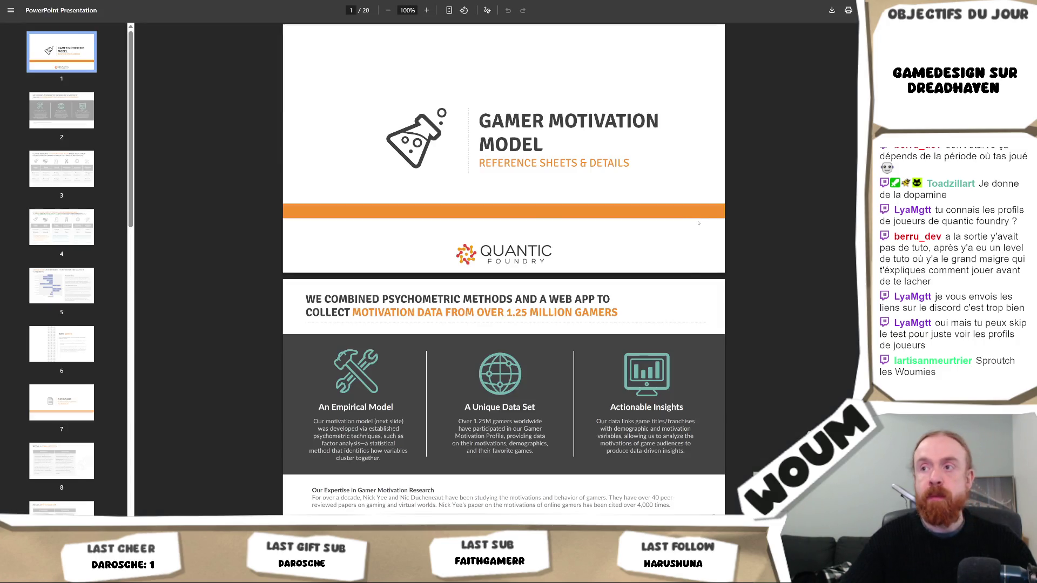
# Read the Gamer Motivation Model PDF down to the six motivation pairs and three clusters pages.
pyautogui.scroll(-7, 698, 223)
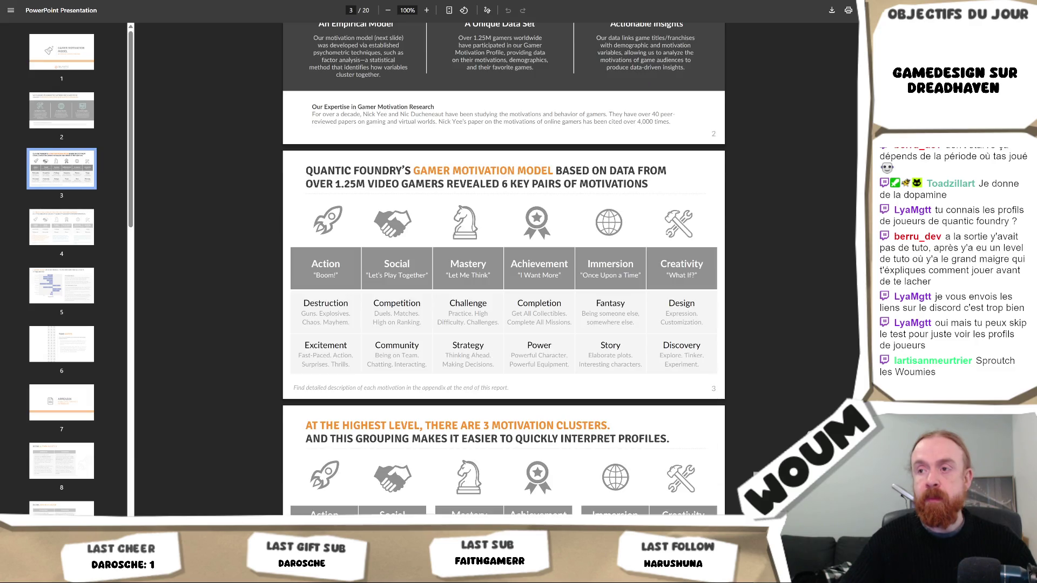
pyautogui.hotkey('ctrl', 'l')
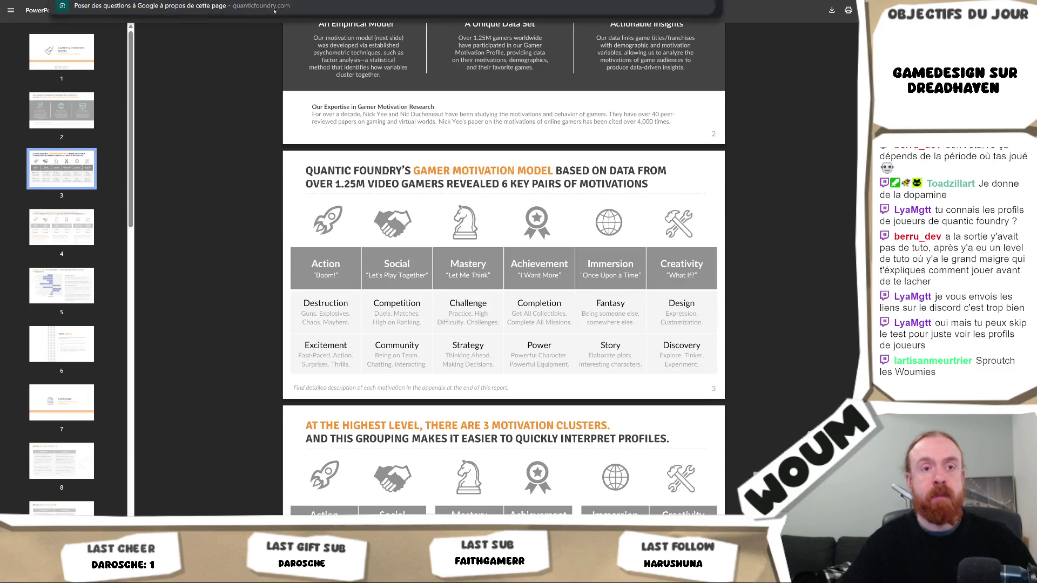
pyautogui.press('Escape')
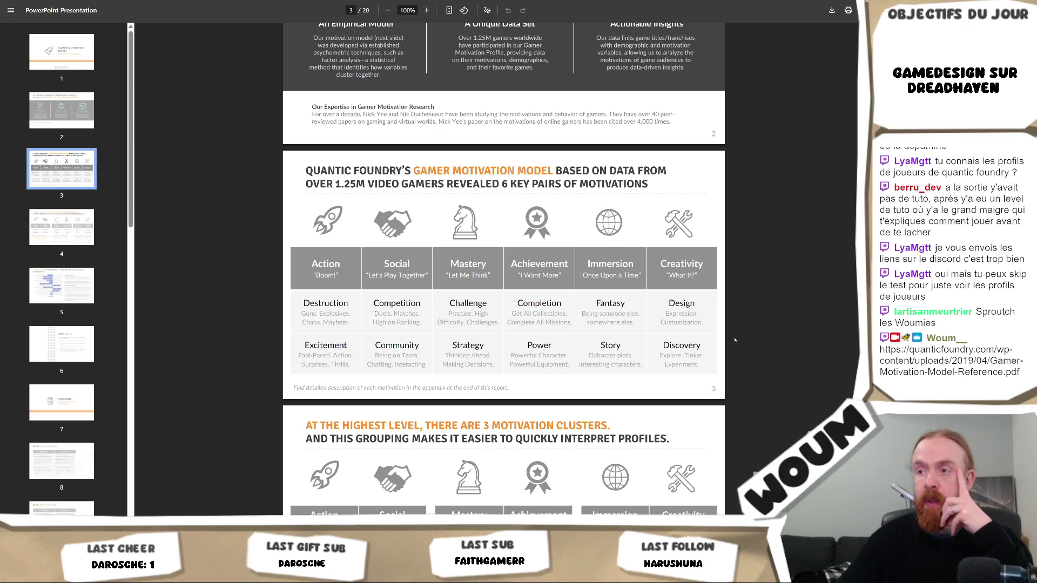
pyautogui.scroll(-2, 735, 340)
pyautogui.scroll(-2, 736, 332)
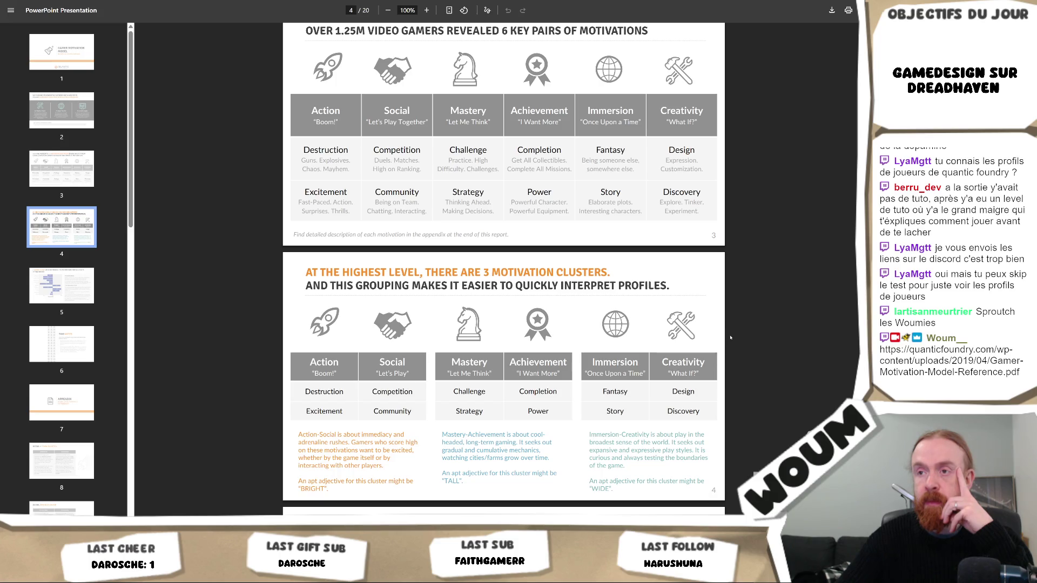
pyautogui.scroll(7, 729, 340)
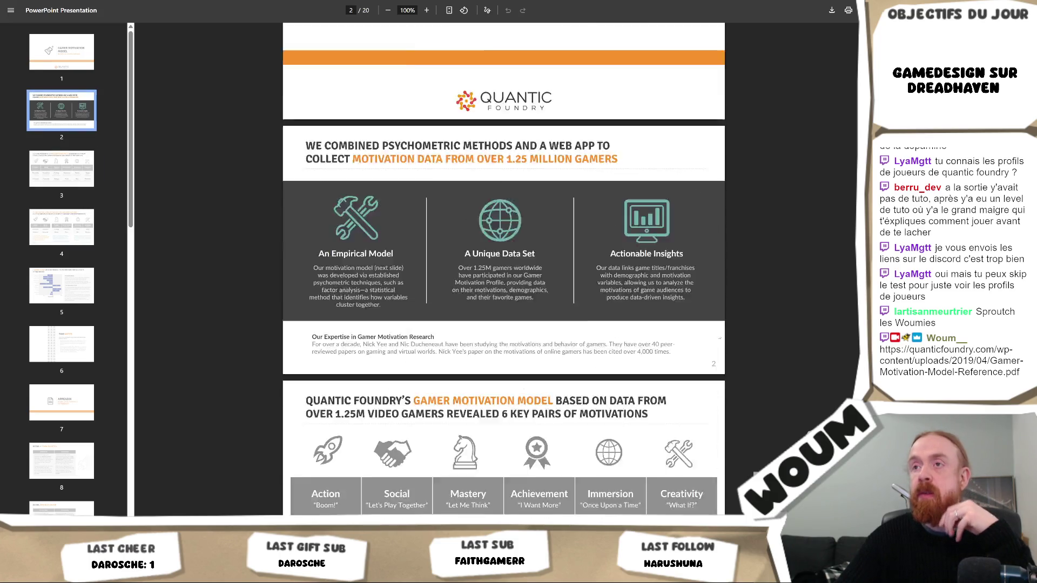
pyautogui.scroll(-1, 719, 339)
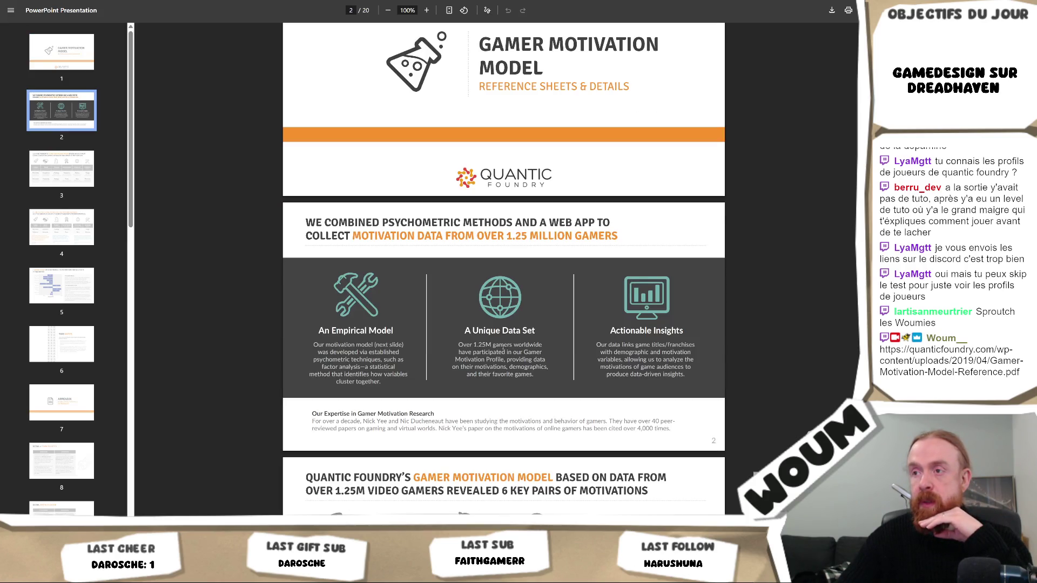
pyautogui.scroll(-4, 641, 384)
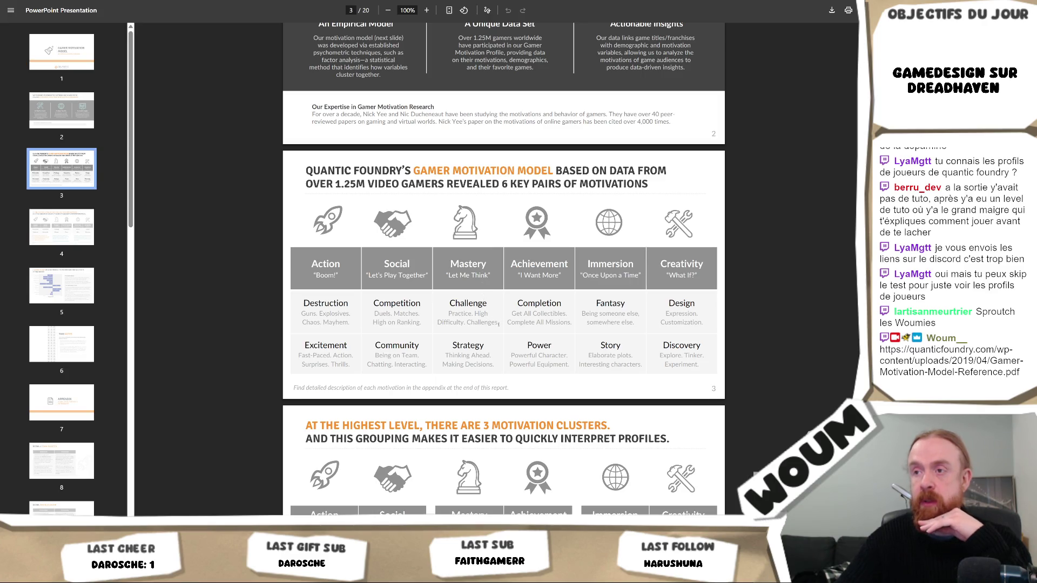
pyautogui.moveTo(484, 313)
pyautogui.mouseDown()
pyautogui.moveTo(313, 321)
pyautogui.moveTo(484, 322)
pyautogui.mouseUp()
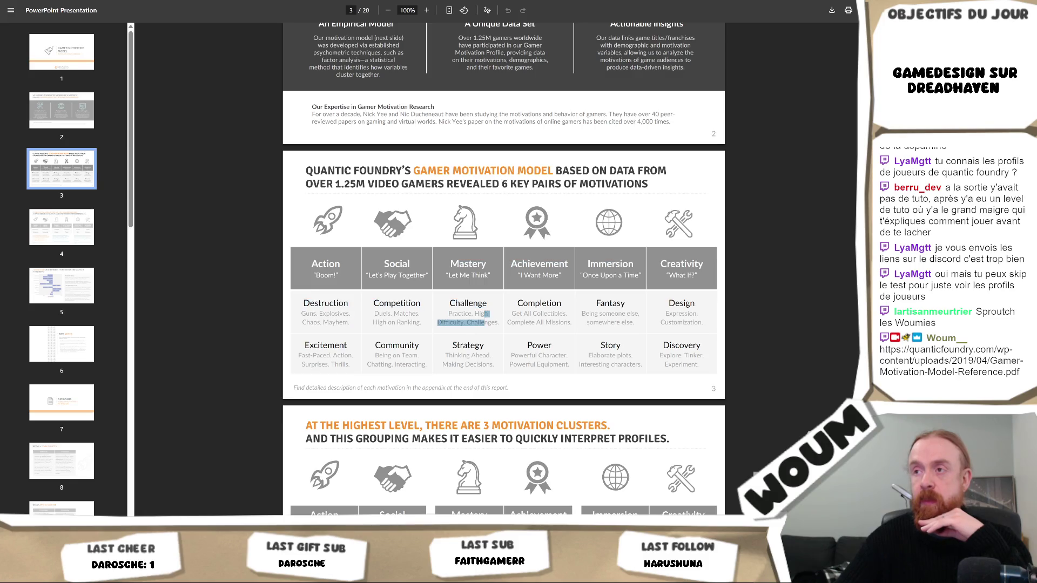
pyautogui.click(508, 310)
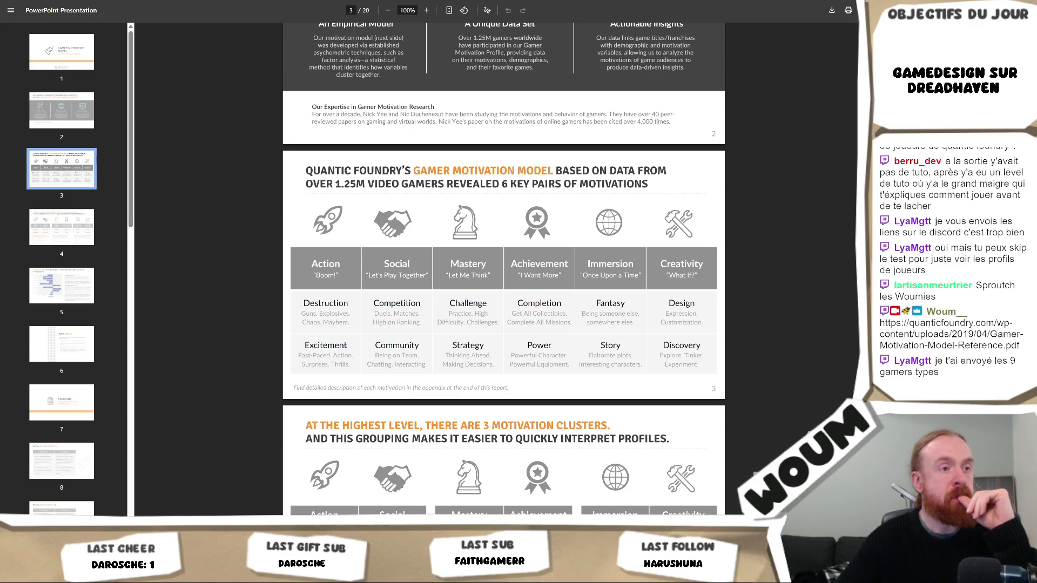
pyautogui.hotkey('alt', 'Left')
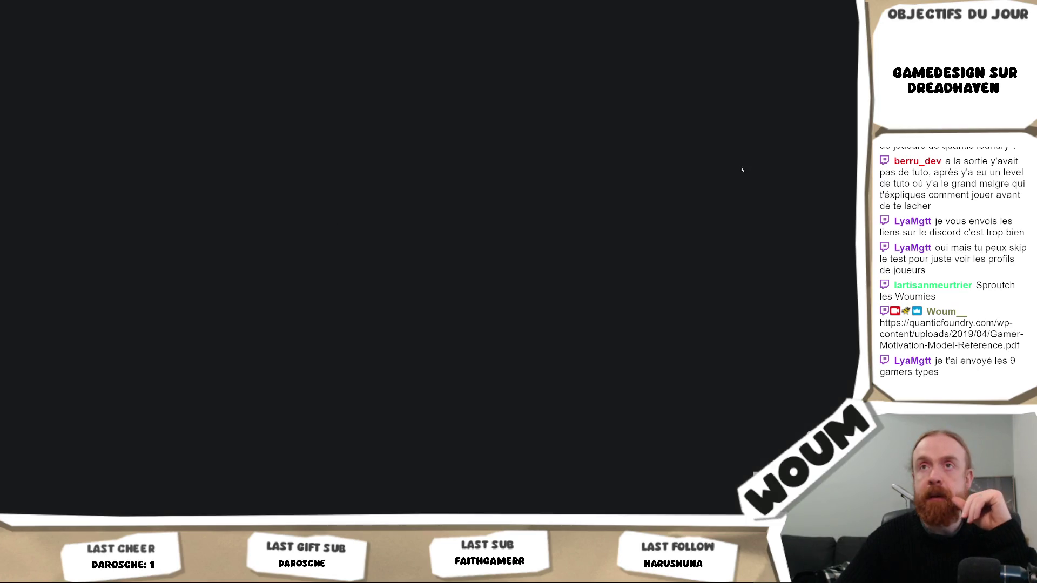
# Scroll the 9 Quantic Gamer Types page down to the Acrobat and Gardener entries.
pyautogui.scroll(-5, 700, 176)
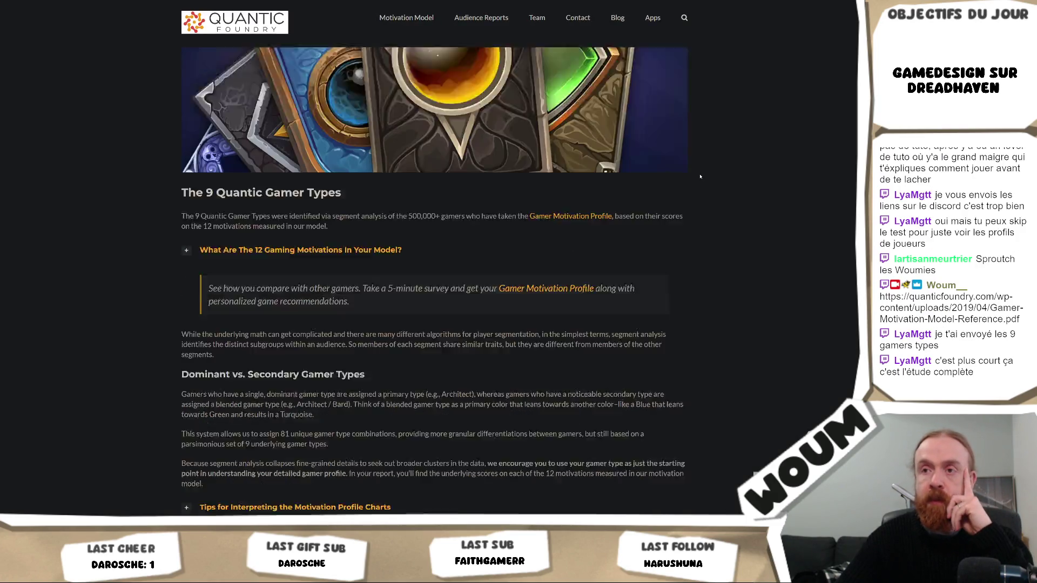
pyautogui.scroll(-2, 700, 177)
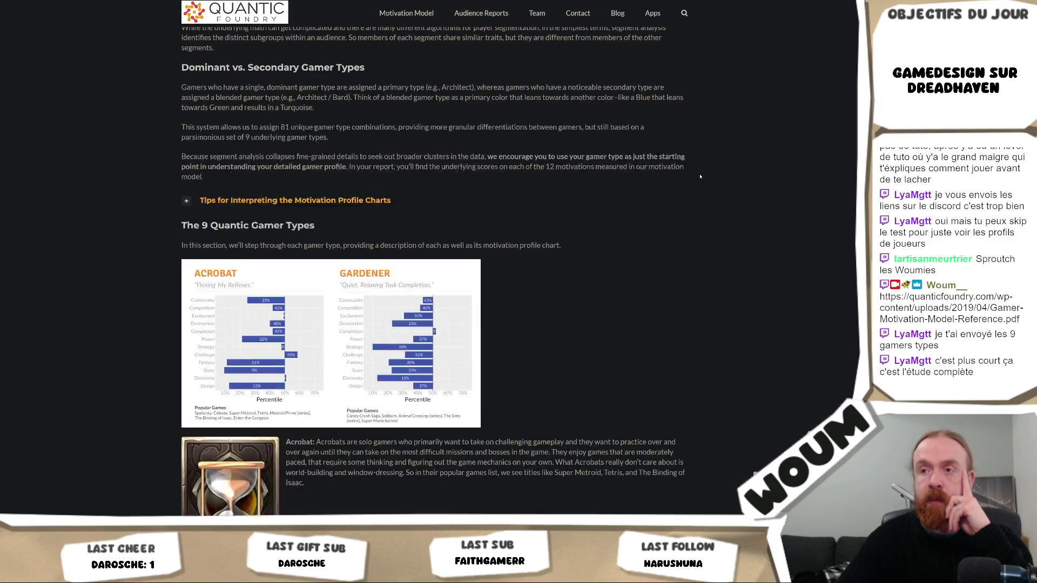
pyautogui.scroll(-2, 700, 176)
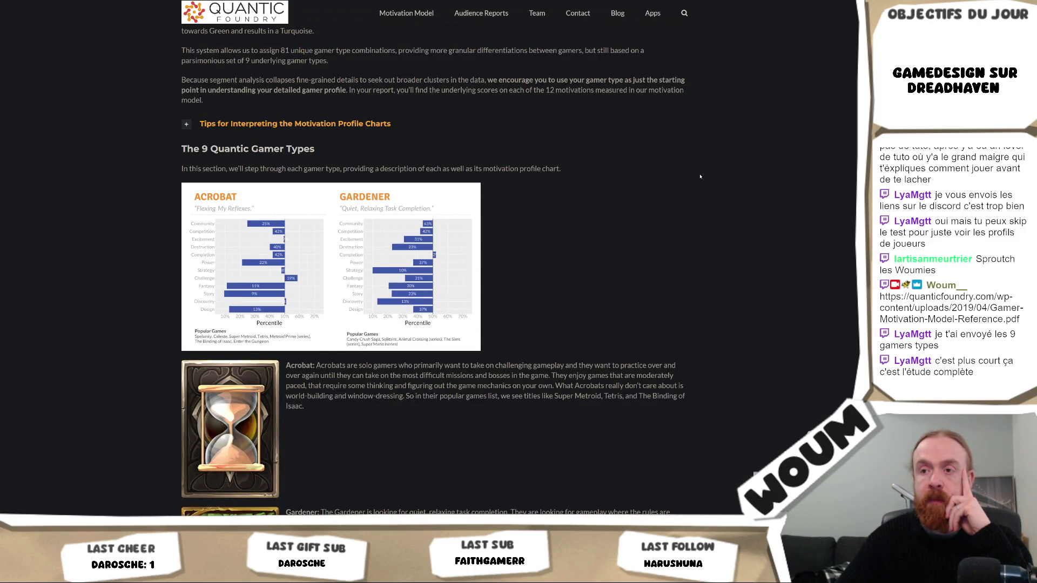
pyautogui.scroll(-7, 700, 177)
pyautogui.scroll(4, 607, 190)
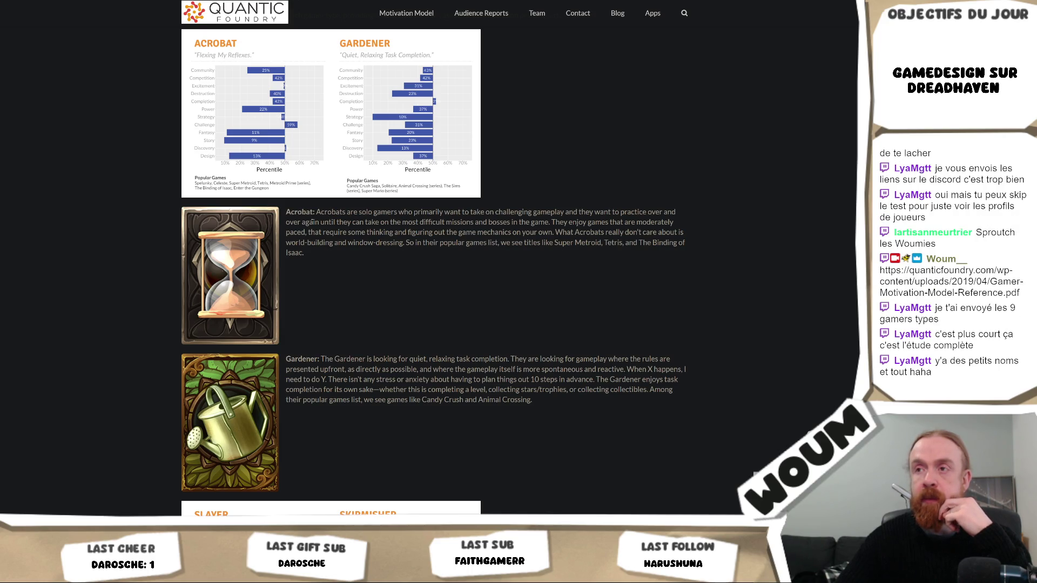
pyautogui.doubleClick(313, 212)
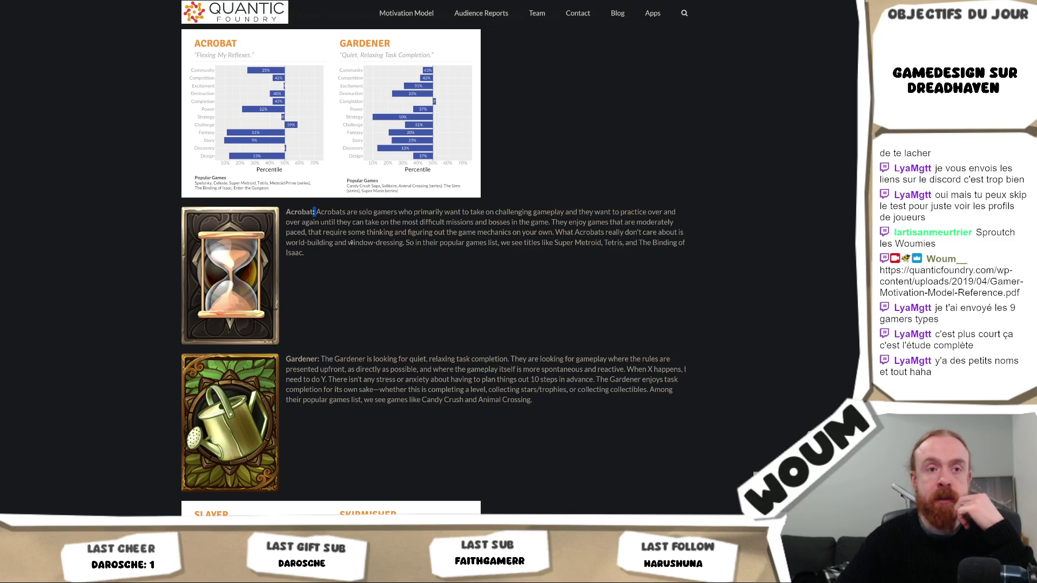
pyautogui.click(346, 253)
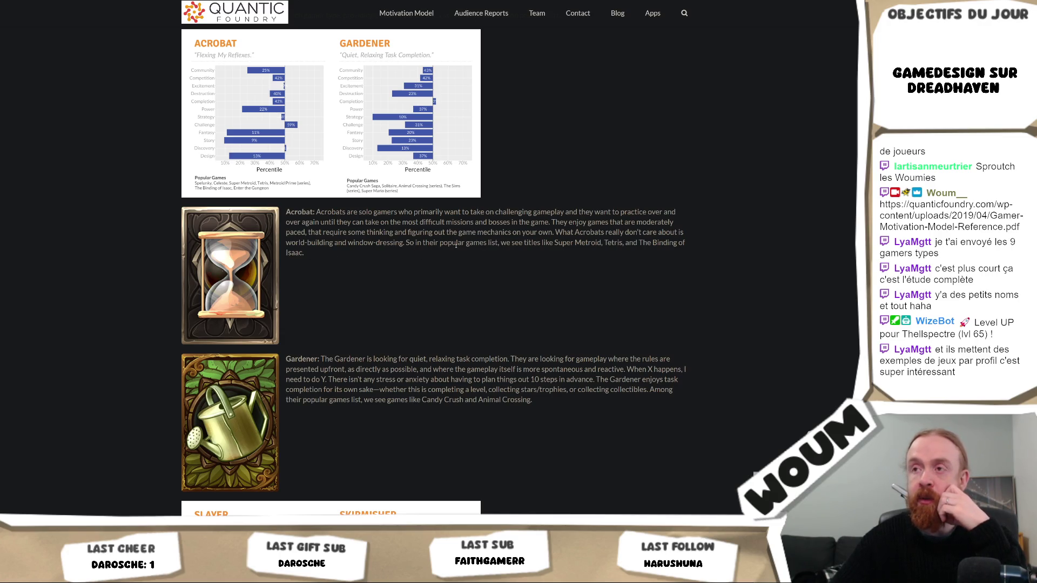
pyautogui.moveTo(302, 261)
pyautogui.mouseDown()
pyautogui.moveTo(287, 212)
pyautogui.moveTo(298, 222)
pyautogui.mouseUp()
pyautogui.click(377, 257)
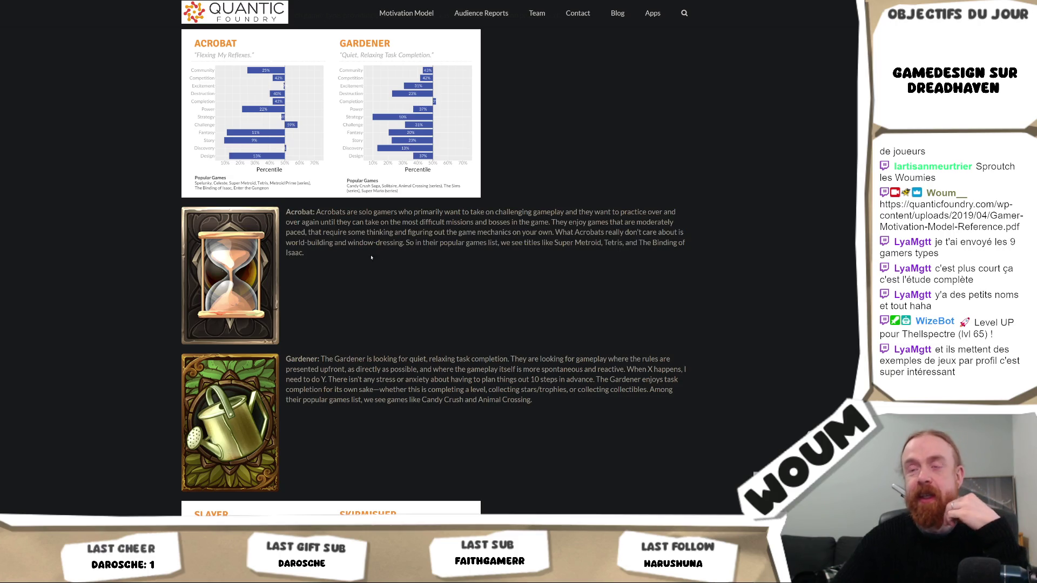
pyautogui.moveTo(378, 257); pyautogui.dragTo(291, 213)
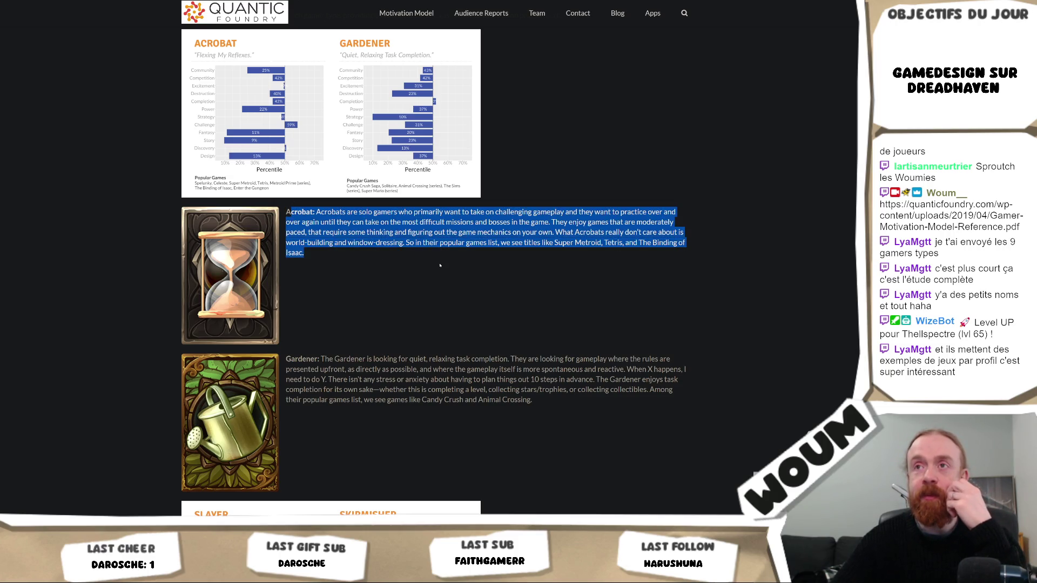
pyautogui.scroll(1, 440, 266)
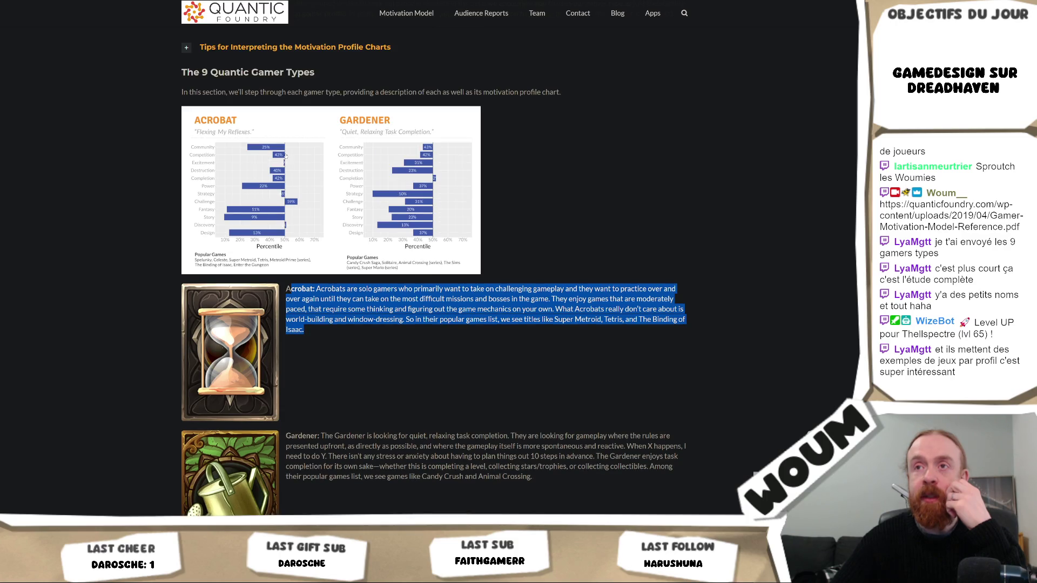
pyautogui.scroll(-2, 407, 282)
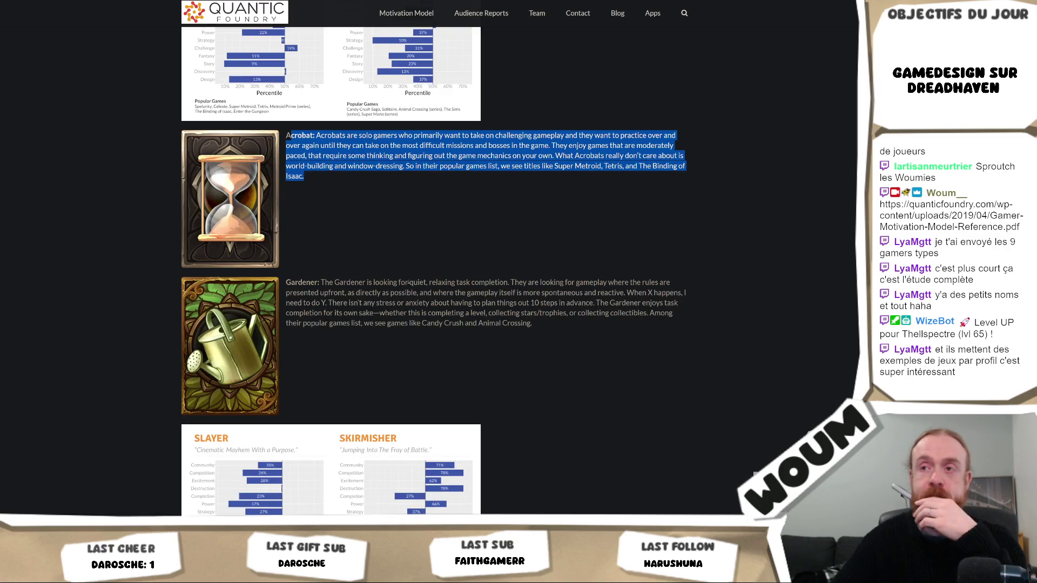
pyautogui.click(425, 282)
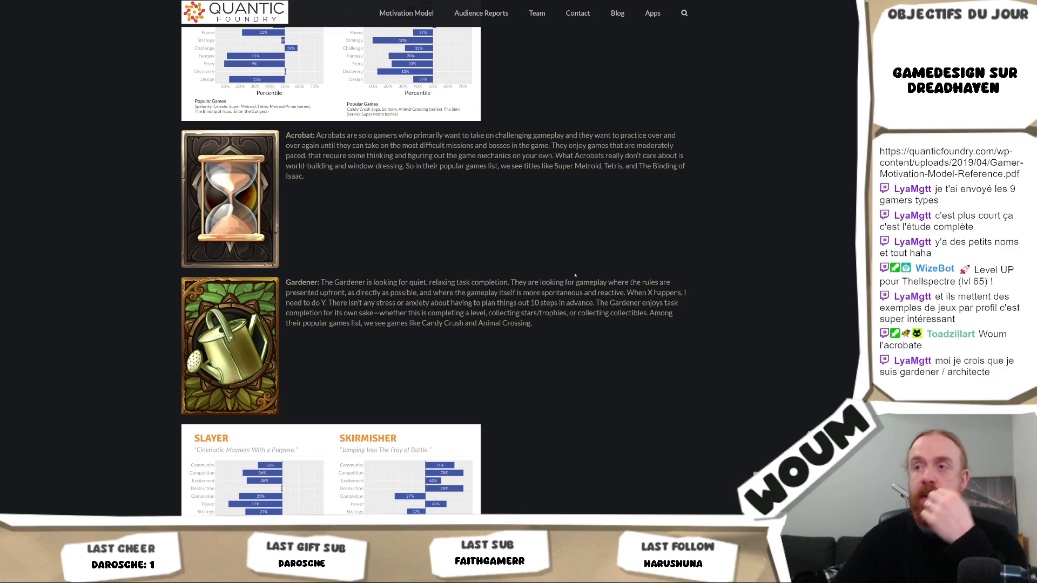
# Highlight the Gardener's example games, then move down to the Slayer section and highlight its description.
pyautogui.moveTo(534, 322); pyautogui.dragTo(448, 323)
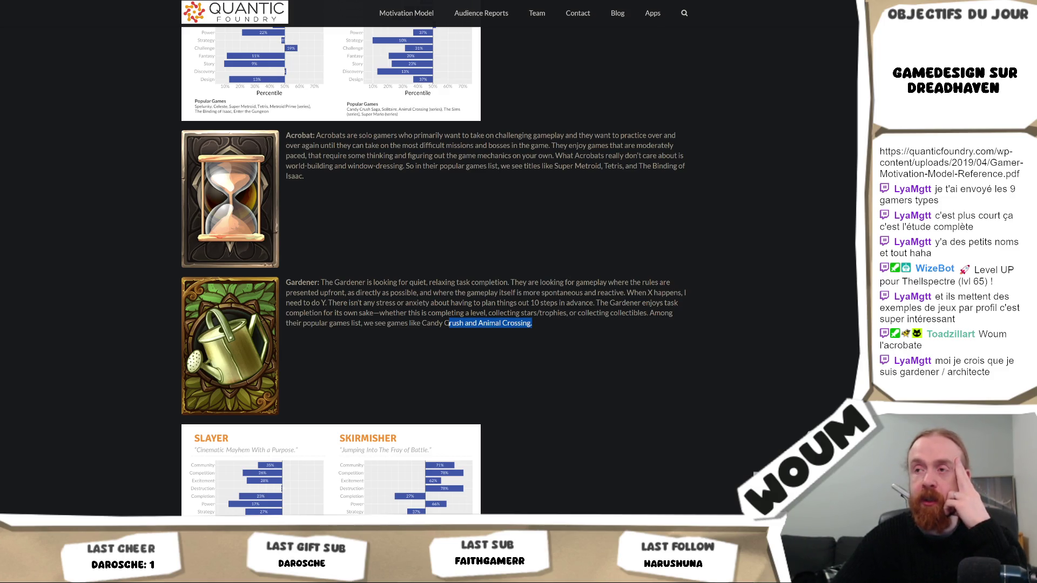
pyautogui.scroll(-3, 414, 316)
pyautogui.scroll(-2, 414, 317)
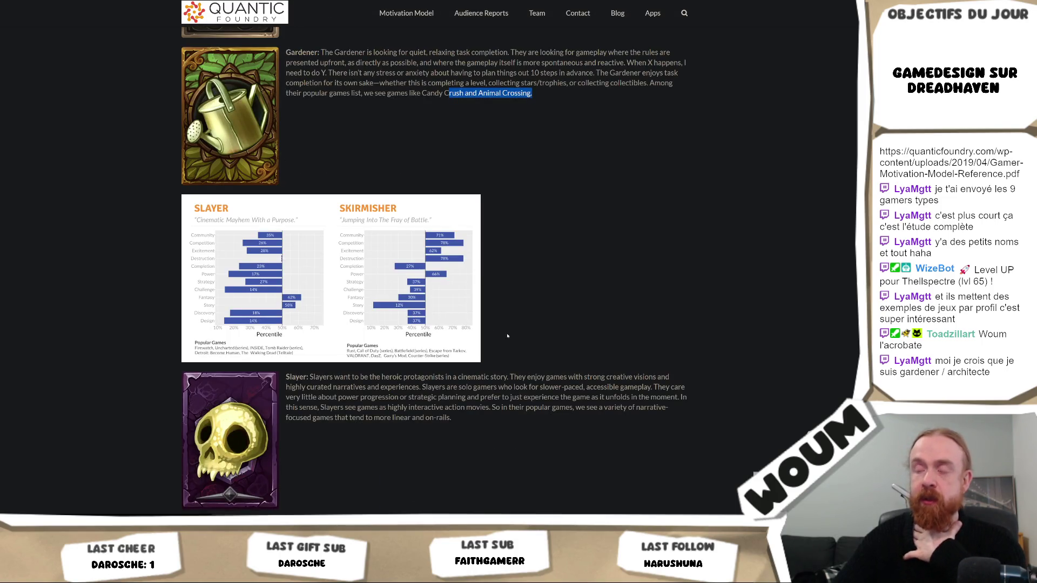
pyautogui.scroll(-2, 533, 338)
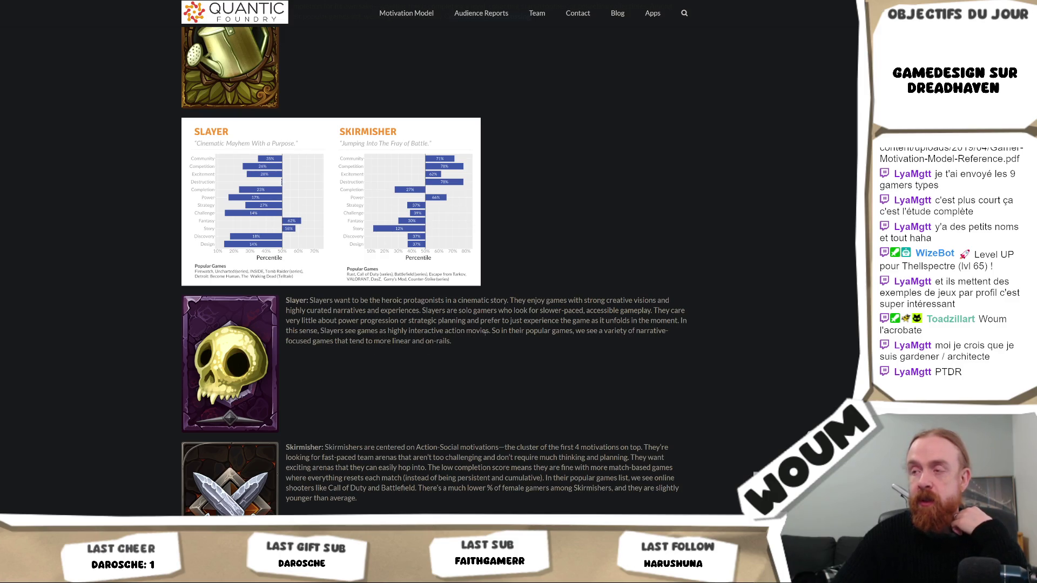
pyautogui.moveTo(452, 342)
pyautogui.mouseDown()
pyautogui.moveTo(292, 318)
pyautogui.moveTo(286, 300)
pyautogui.mouseUp()
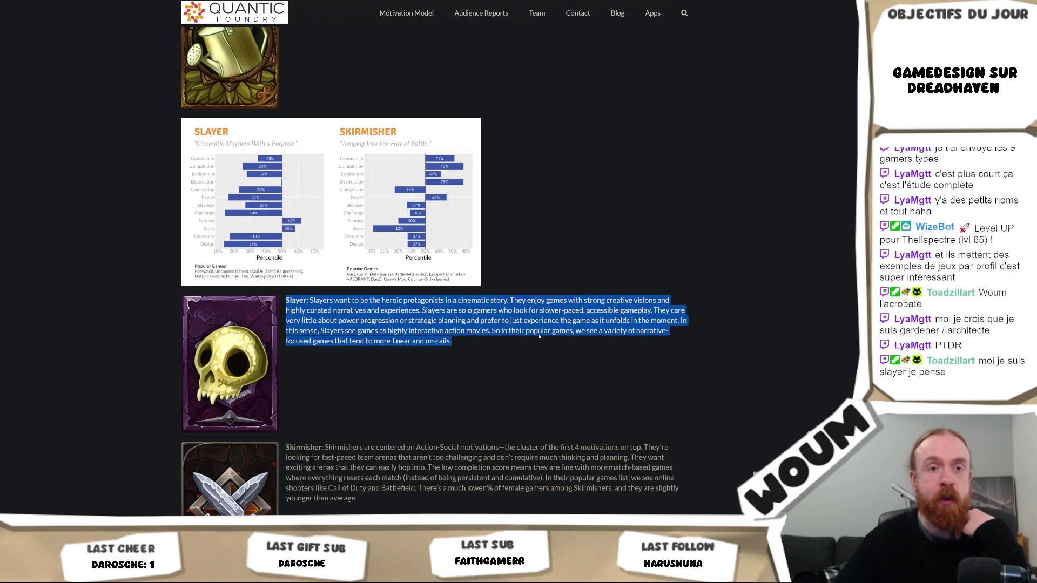
# Highlight the full Skirmisher description, then bring the Gladiator and Ninja charts into view.
pyautogui.scroll(-2, 539, 337)
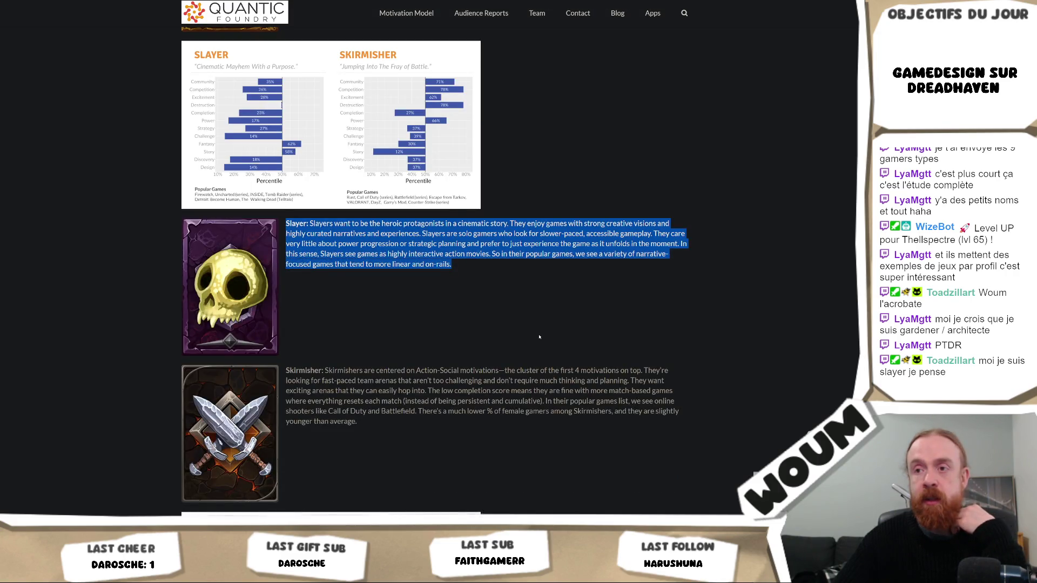
pyautogui.scroll(-2, 539, 337)
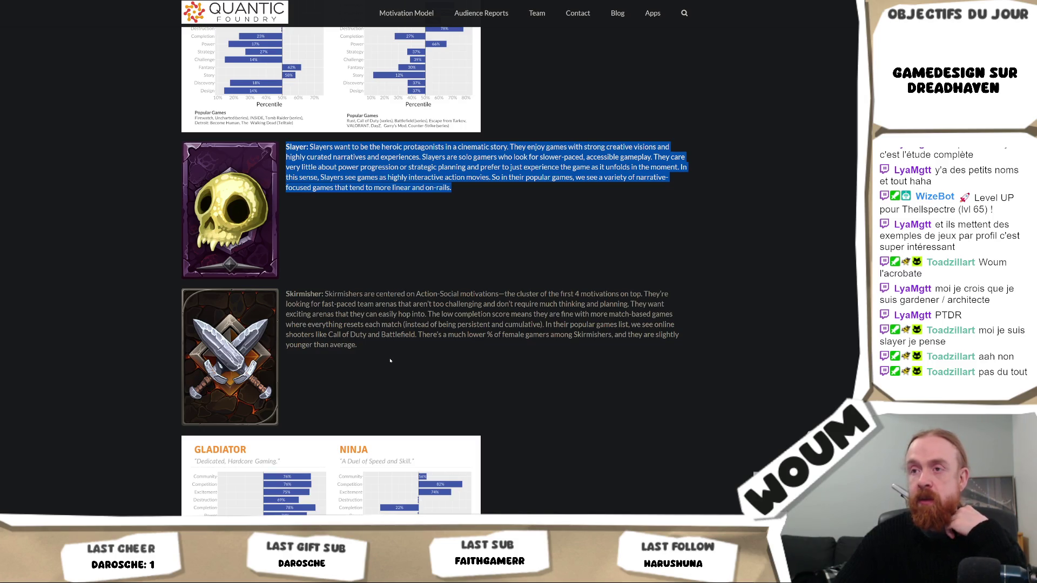
pyautogui.moveTo(380, 354); pyautogui.dragTo(332, 314)
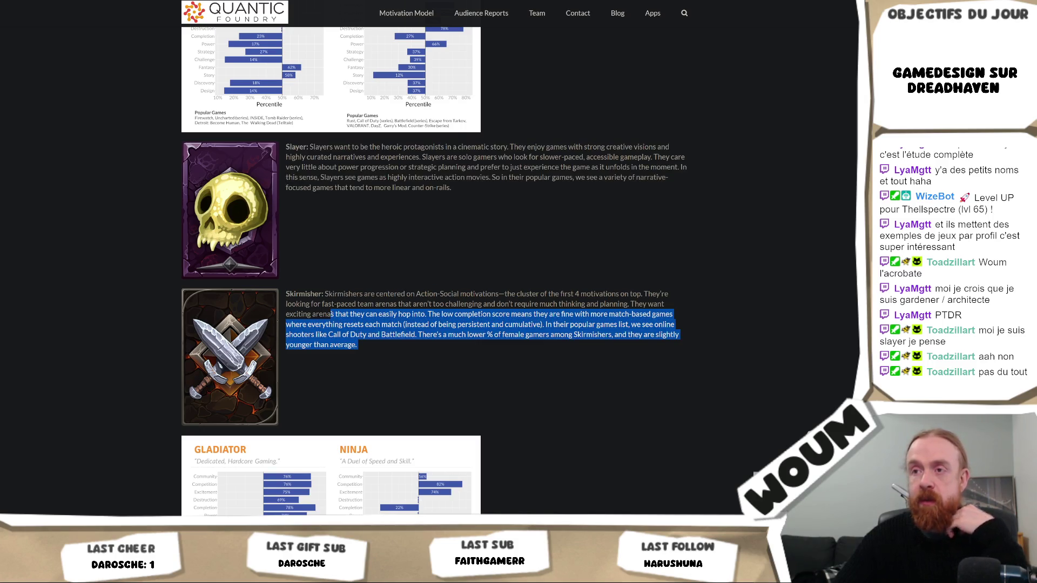
pyautogui.click(388, 338)
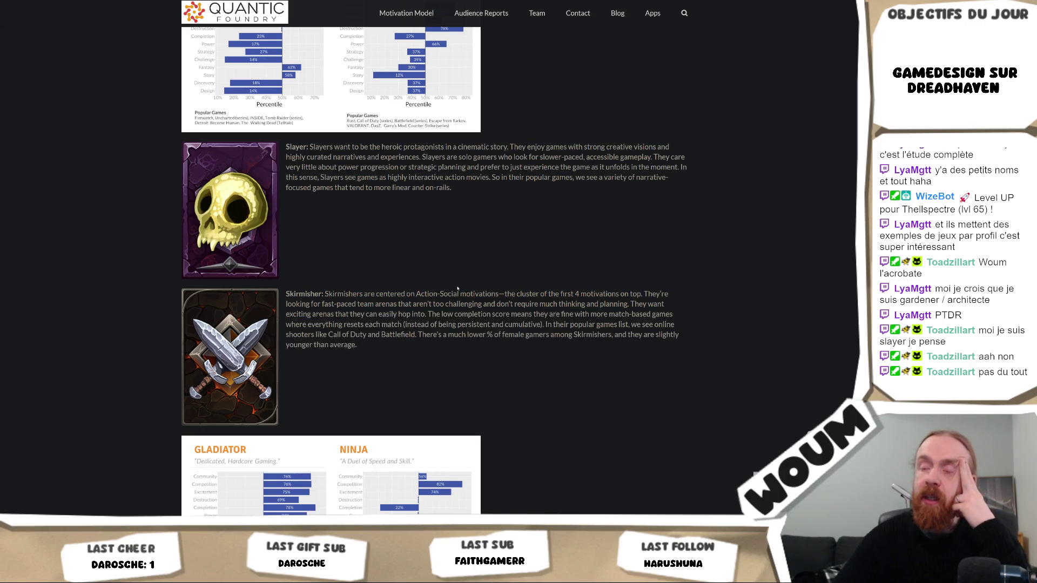
pyautogui.tripleClick(381, 324)
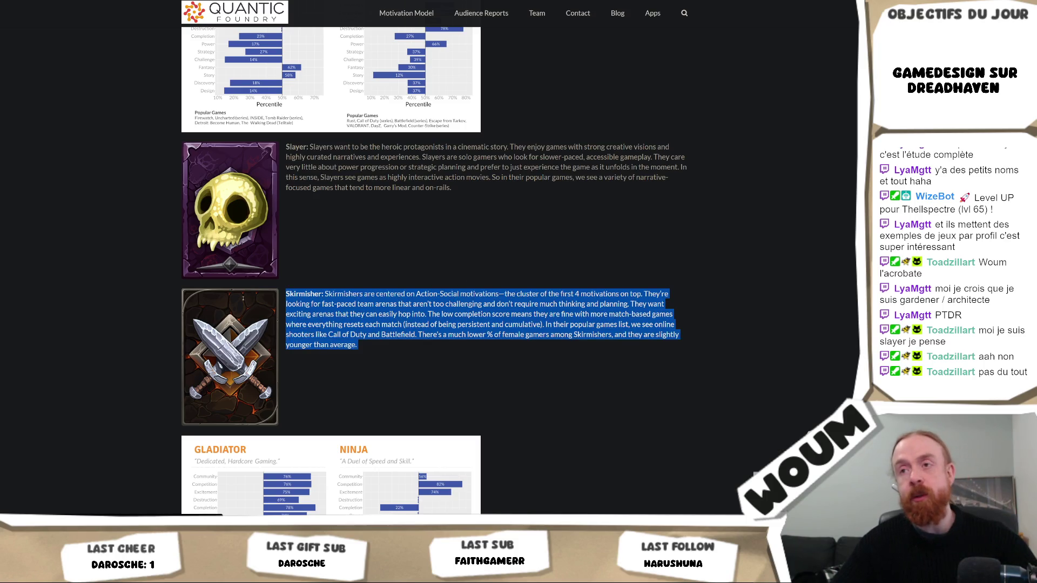
pyautogui.scroll(-1, 427, 318)
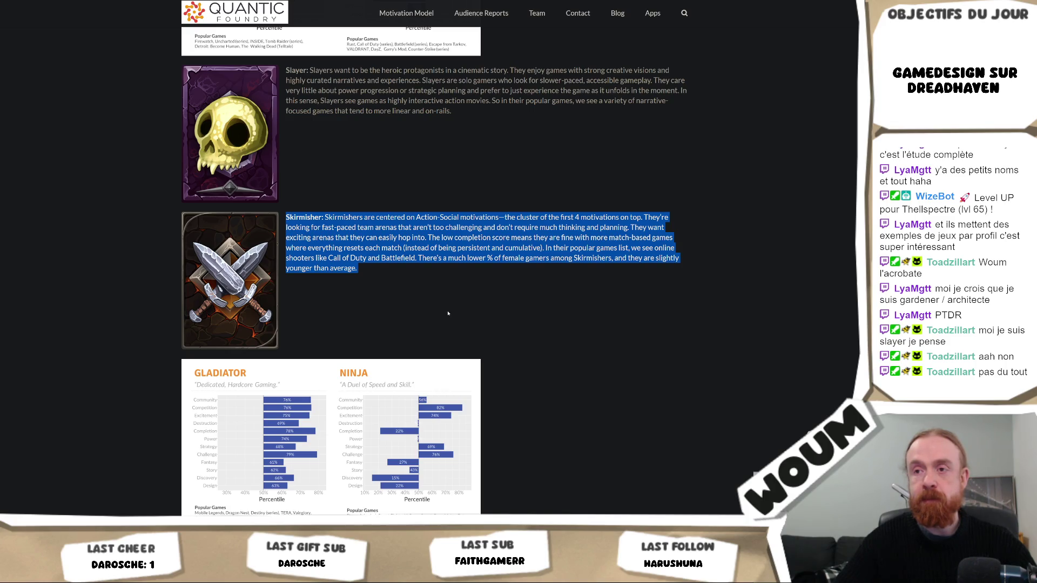
# Scroll past the Gladiator and Ninja descriptions down to the Bounty Hunter and Architect charts.
pyautogui.scroll(-1, 445, 315)
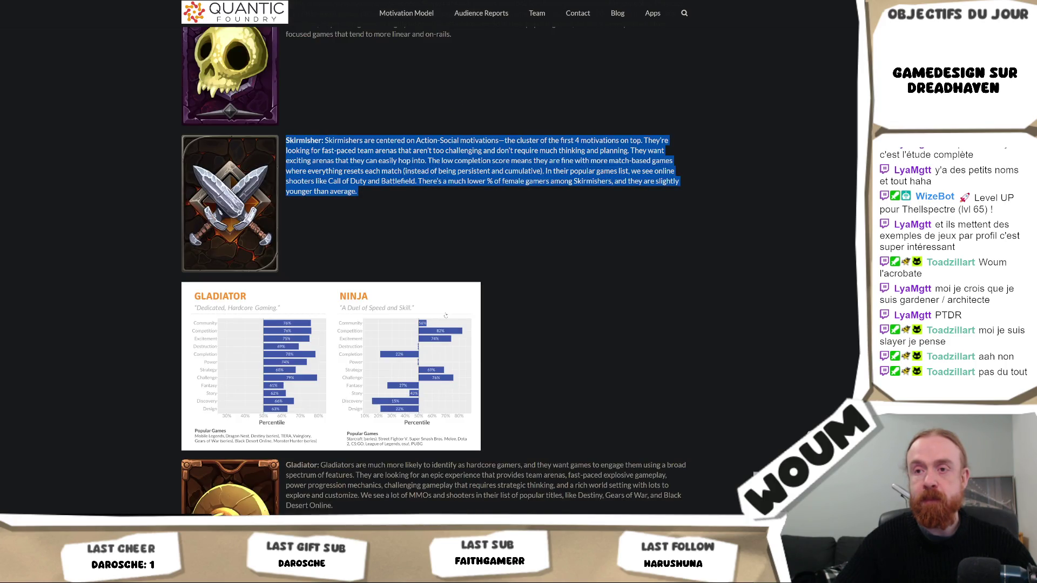
pyautogui.scroll(-2, 440, 351)
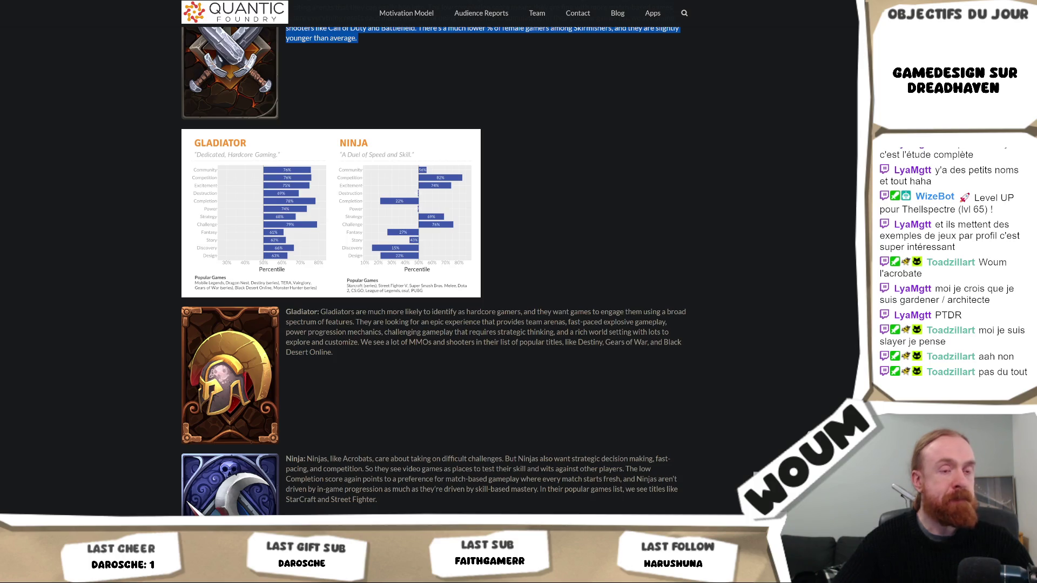
pyautogui.scroll(-2, 495, 354)
pyautogui.scroll(-2, 694, 289)
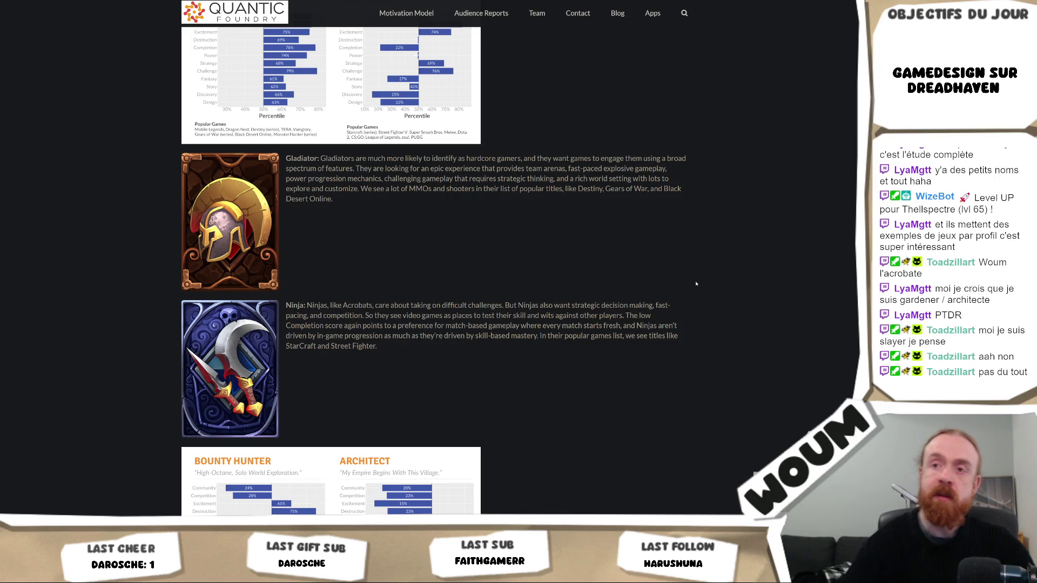
pyautogui.scroll(-5, 692, 280)
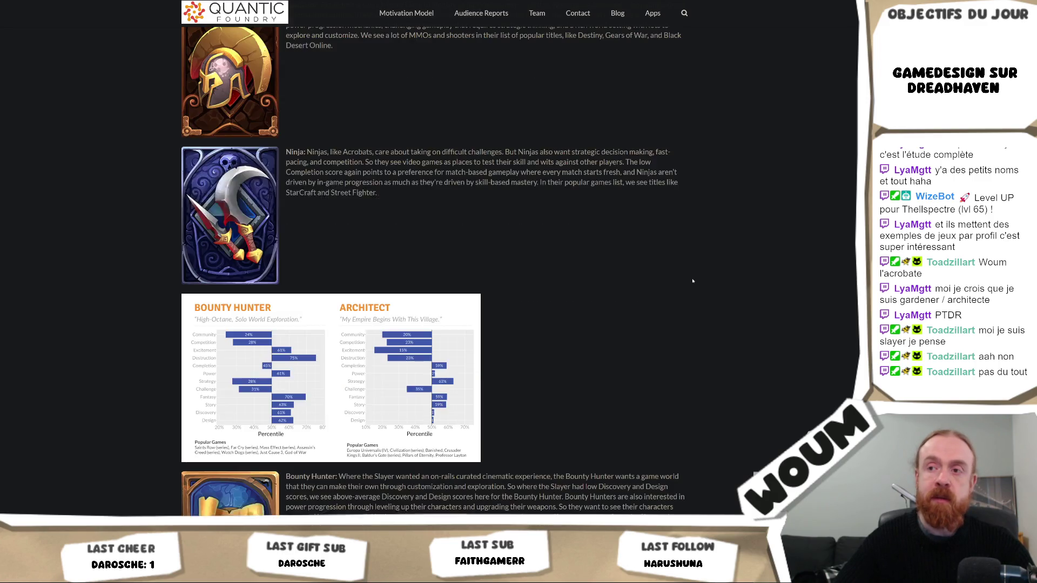
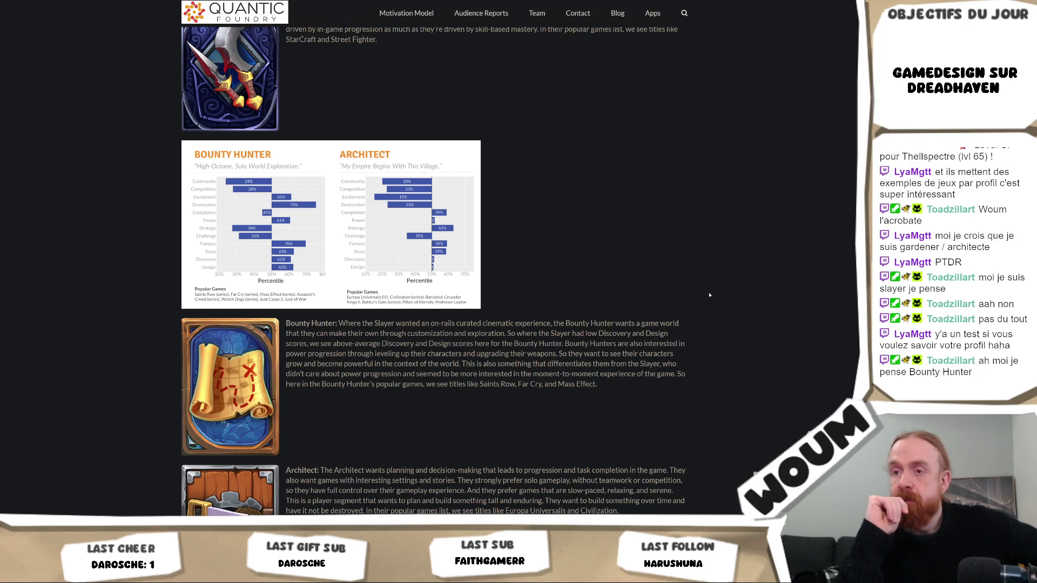
# Scroll past the Bounty Hunter, Architect and Bard profiles to the Summary of the 9 Gamer Types table.
pyautogui.scroll(-3, 710, 294)
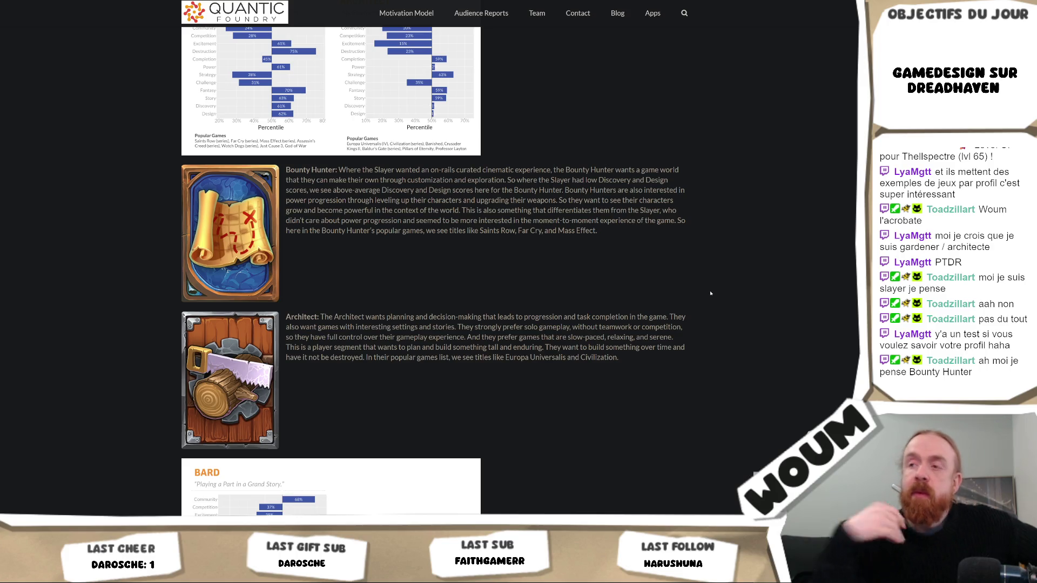
pyautogui.scroll(-3, 772, 182)
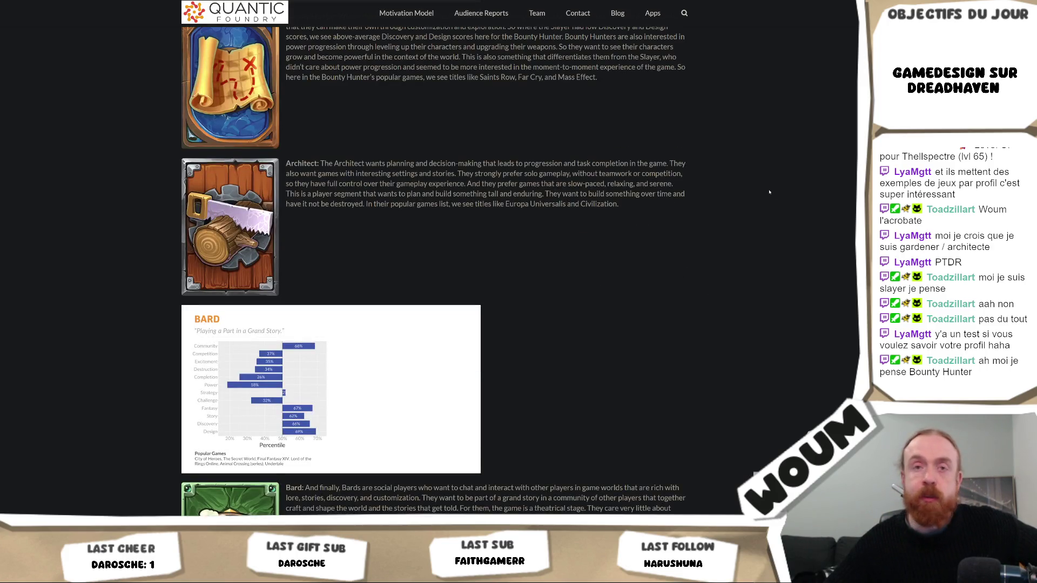
pyautogui.scroll(-2, 772, 182)
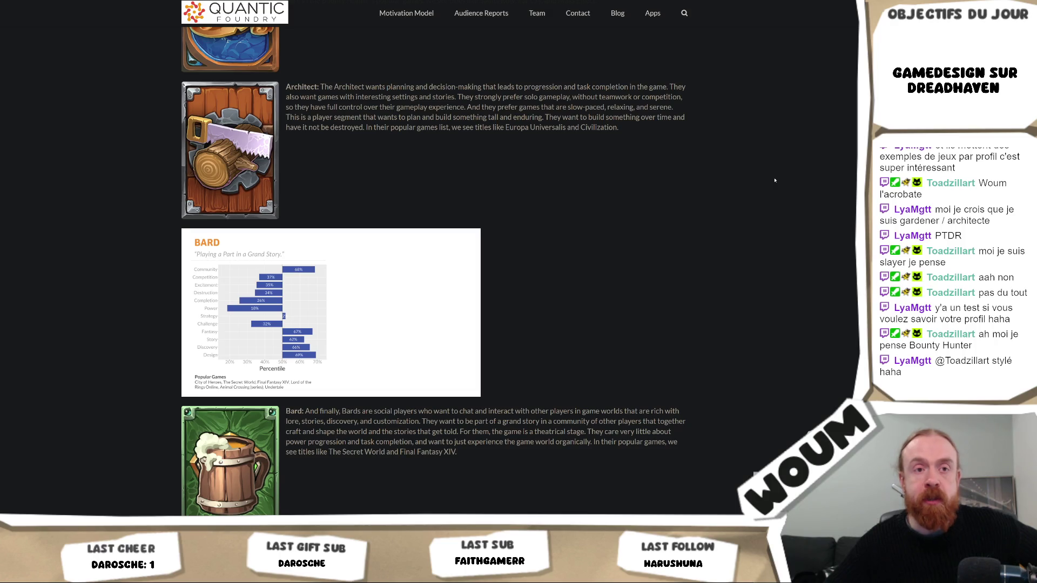
pyautogui.scroll(-2, 774, 181)
pyautogui.scroll(-2, 775, 180)
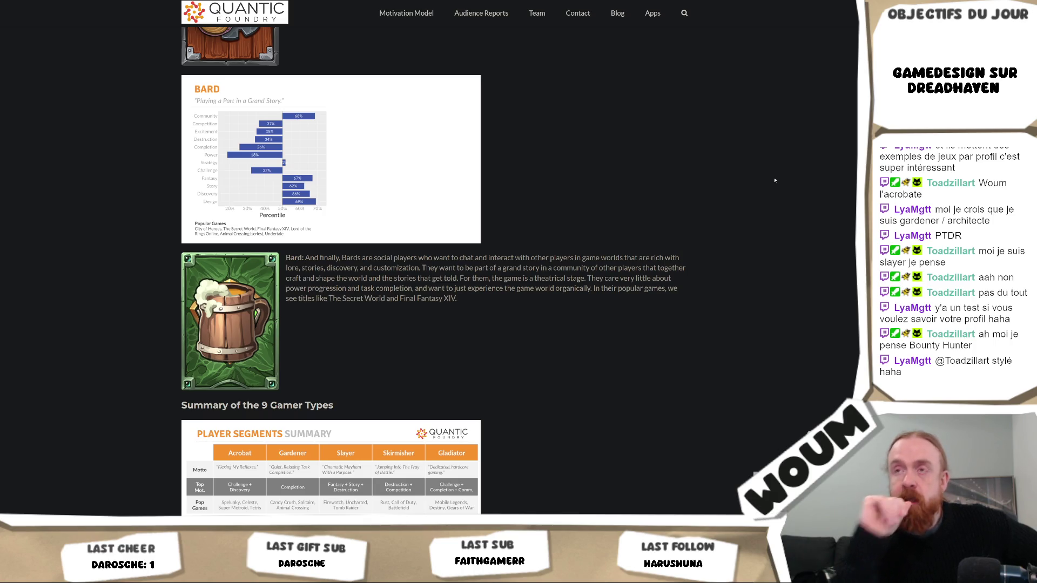
pyautogui.scroll(8, 508, 218)
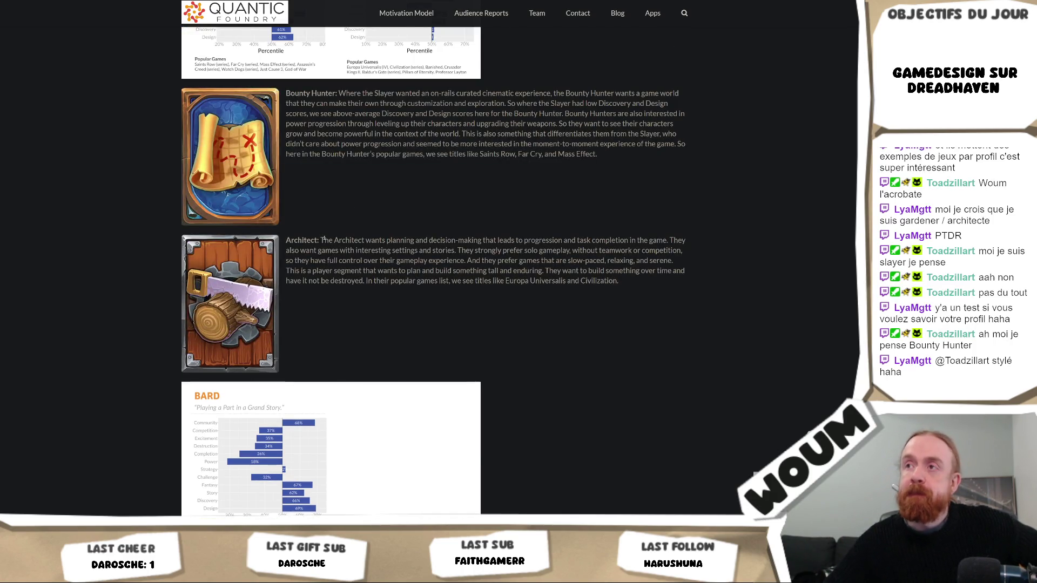
pyautogui.scroll(-10, 494, 221)
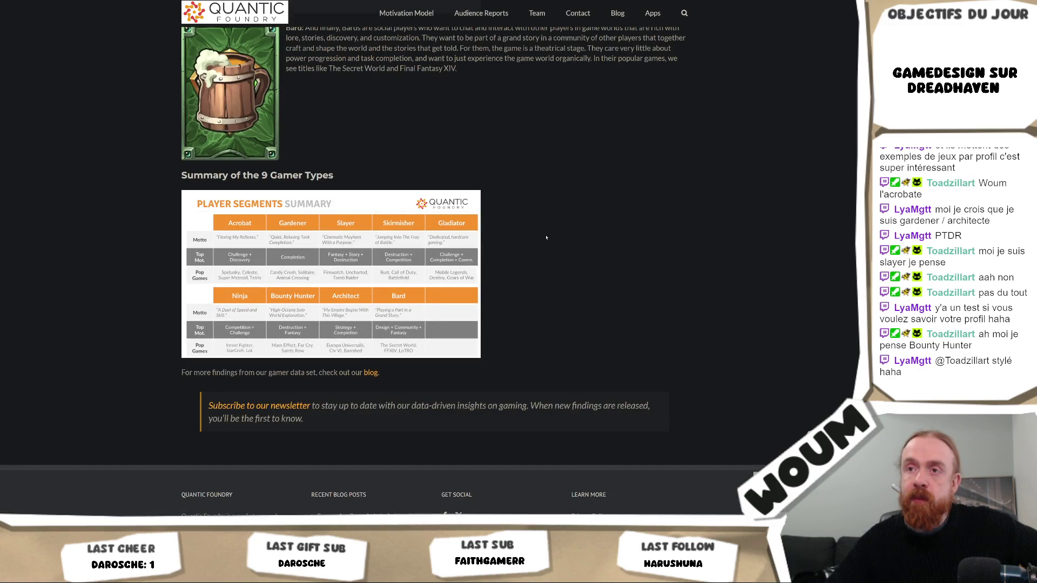
pyautogui.scroll(3, 546, 238)
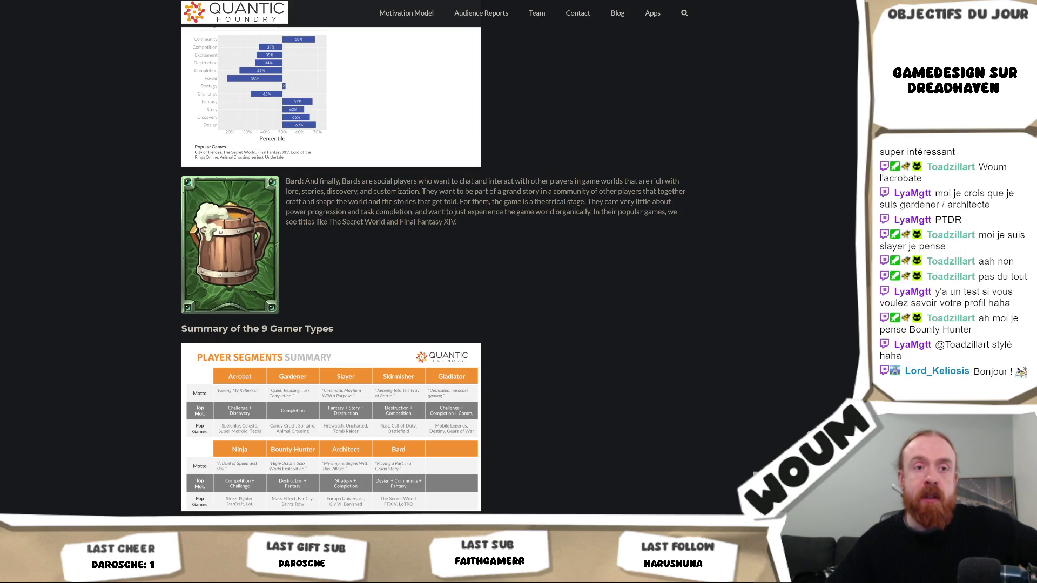
pyautogui.scroll(4, 536, 275)
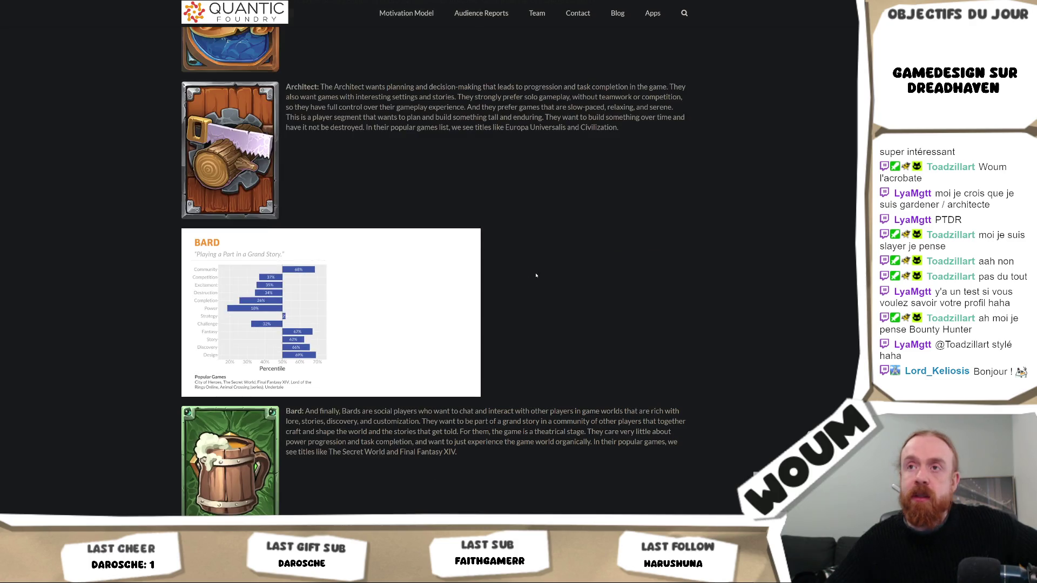
pyautogui.rightClick(457, 273)
pyautogui.press('Escape')
pyautogui.scroll(10, 544, 358)
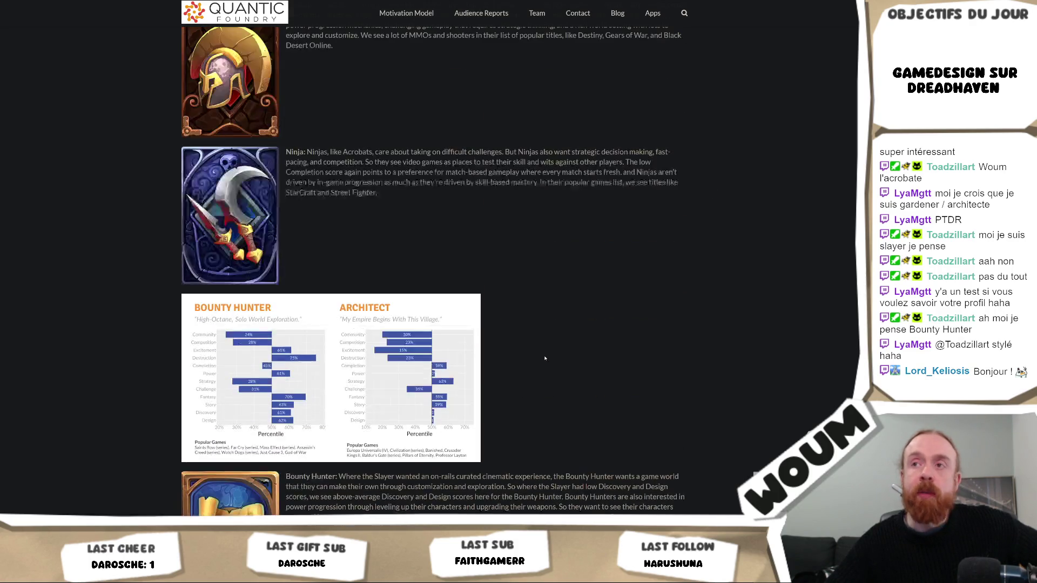
pyautogui.scroll(4, 548, 355)
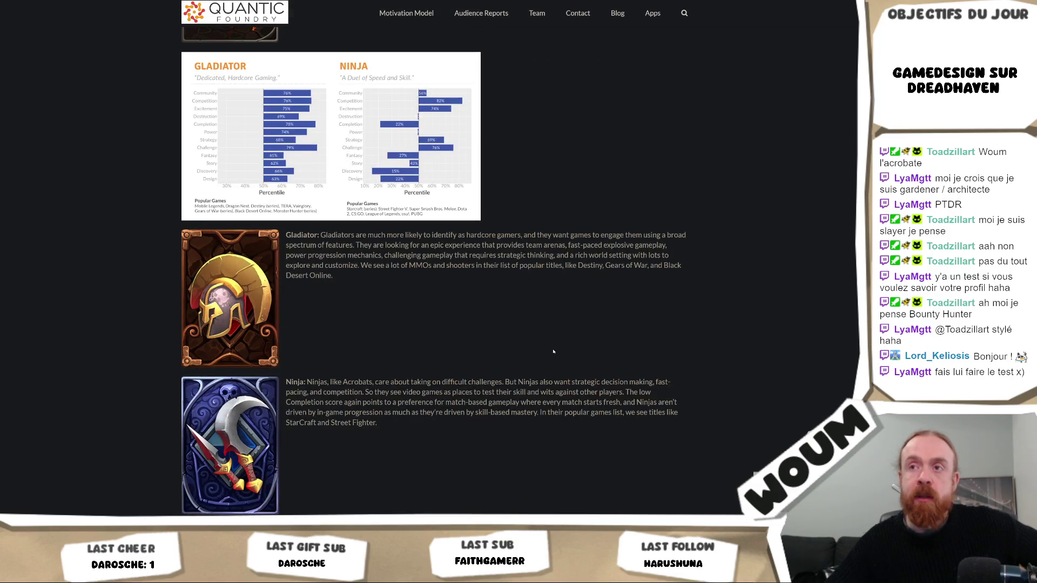
pyautogui.scroll(5, 553, 351)
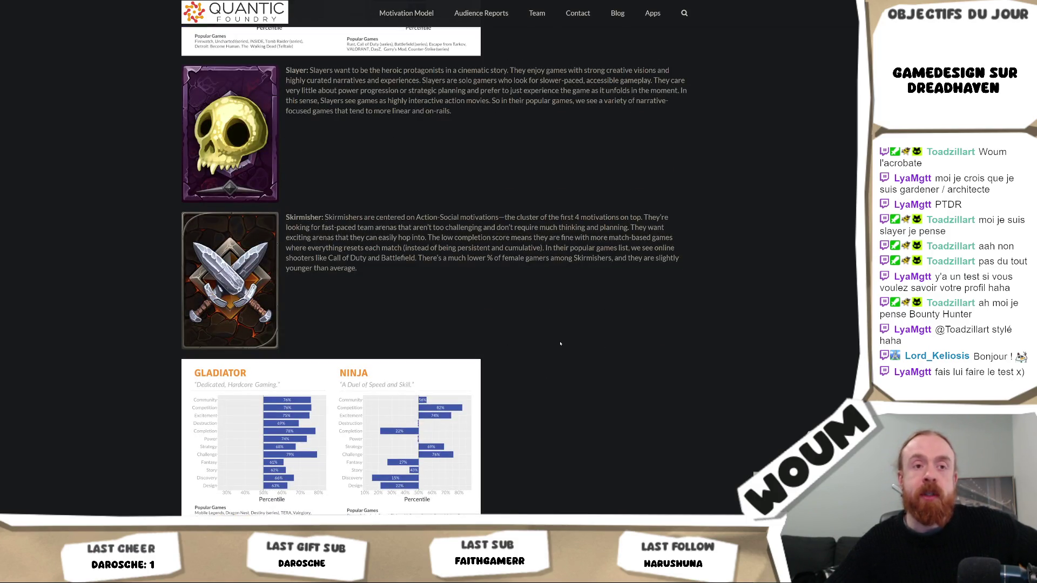
pyautogui.scroll(-4, 560, 344)
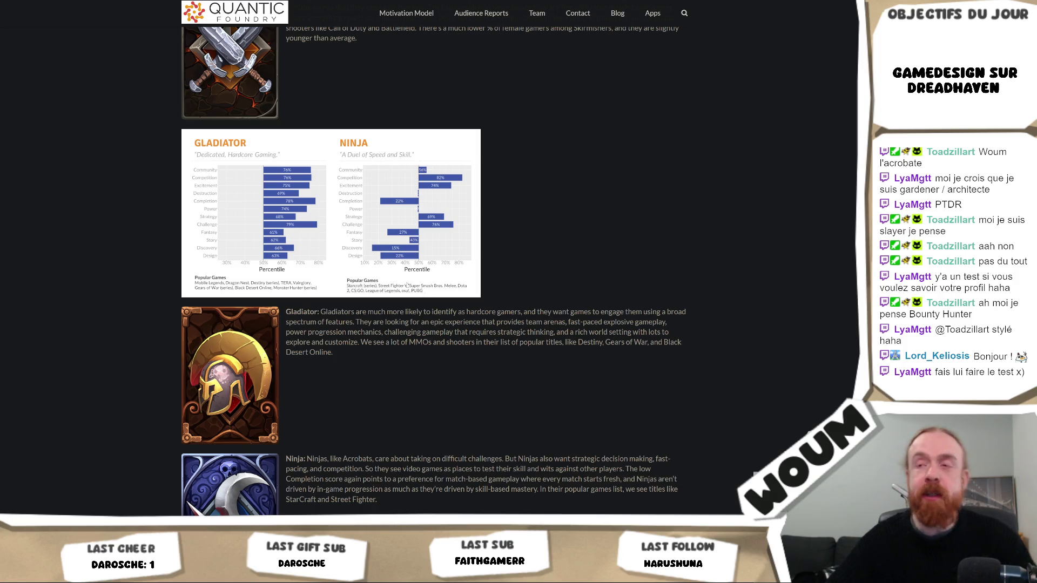
pyautogui.moveTo(378, 365)
pyautogui.mouseDown()
pyautogui.moveTo(155, 296)
pyautogui.moveTo(296, 308)
pyautogui.moveTo(305, 327)
pyautogui.mouseUp()
pyautogui.doubleClick(327, 332)
pyautogui.scroll(-4, 410, 324)
pyautogui.click(450, 278)
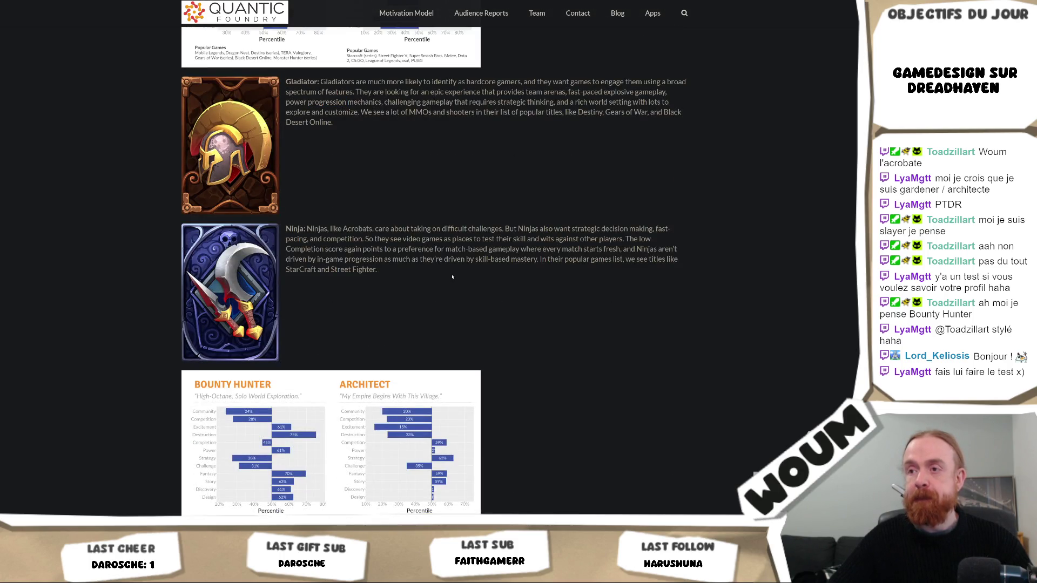
pyautogui.scroll(11, 463, 296)
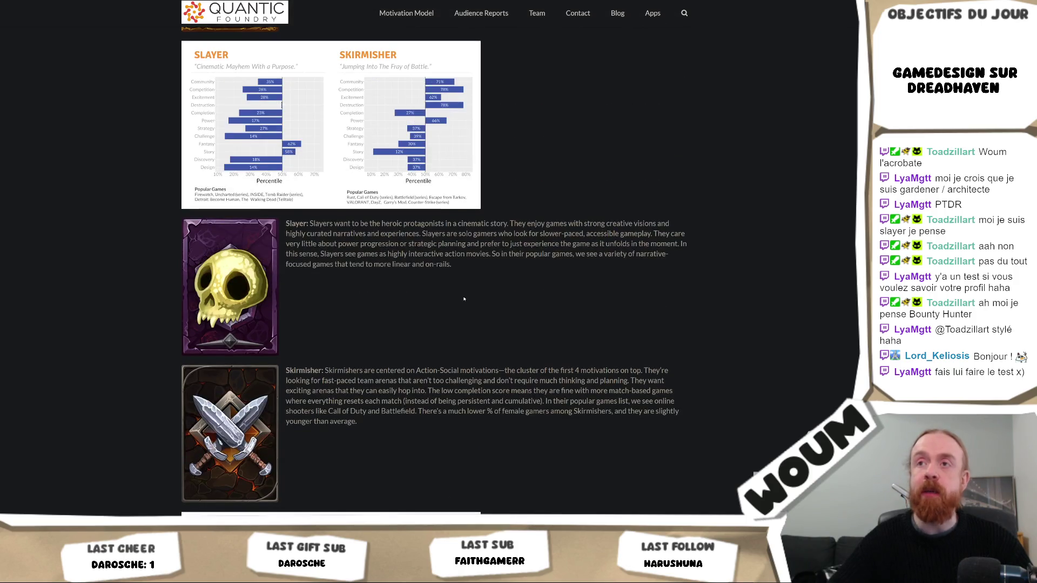
pyautogui.scroll(3, 534, 320)
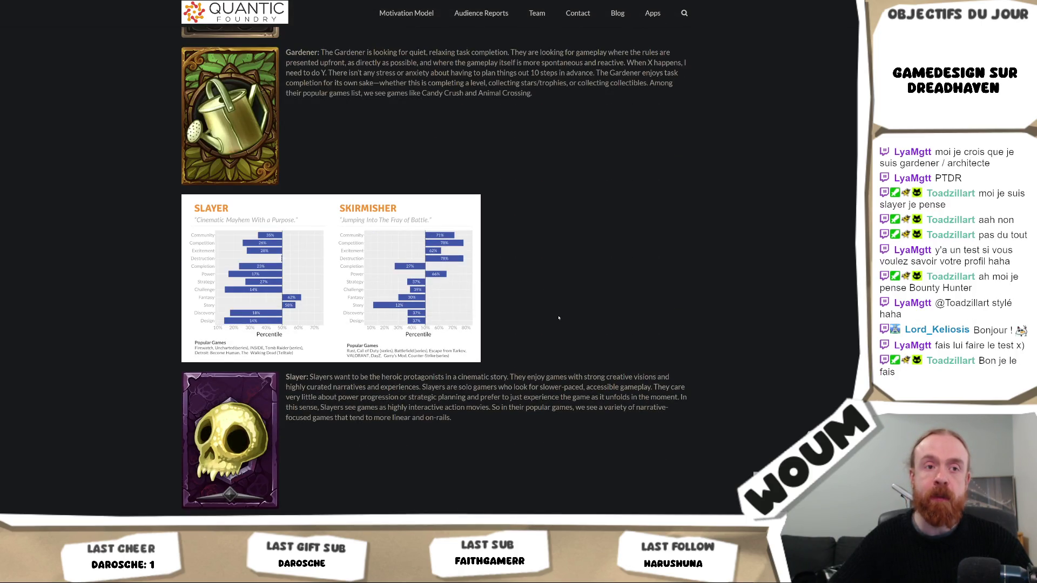
pyautogui.scroll(4, 558, 318)
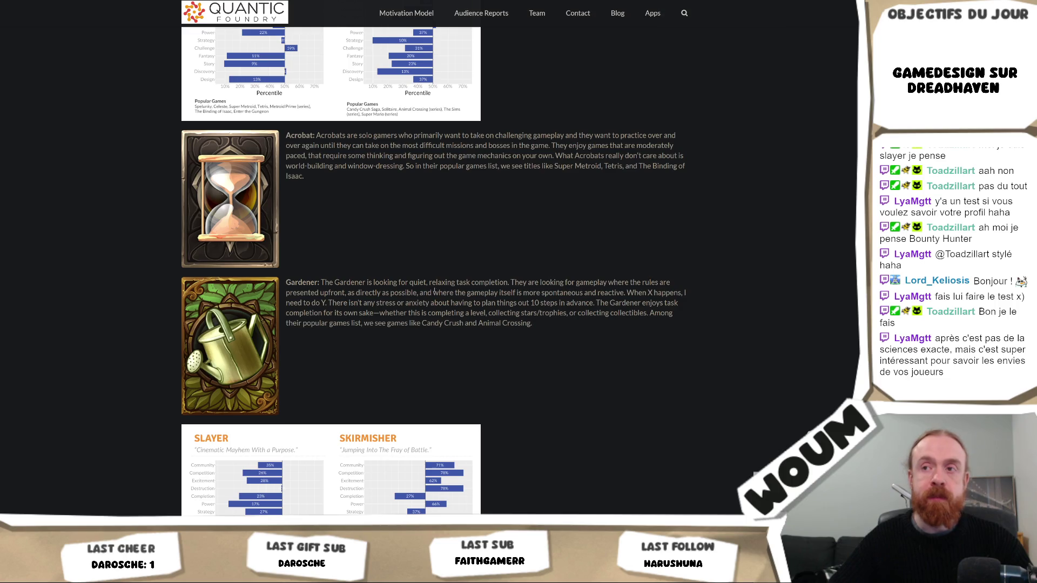
# Select the Gardener paragraph, clear the selection, and bring the Bounty Hunter description into view.
pyautogui.tripleClick(453, 316)
pyautogui.click(454, 321)
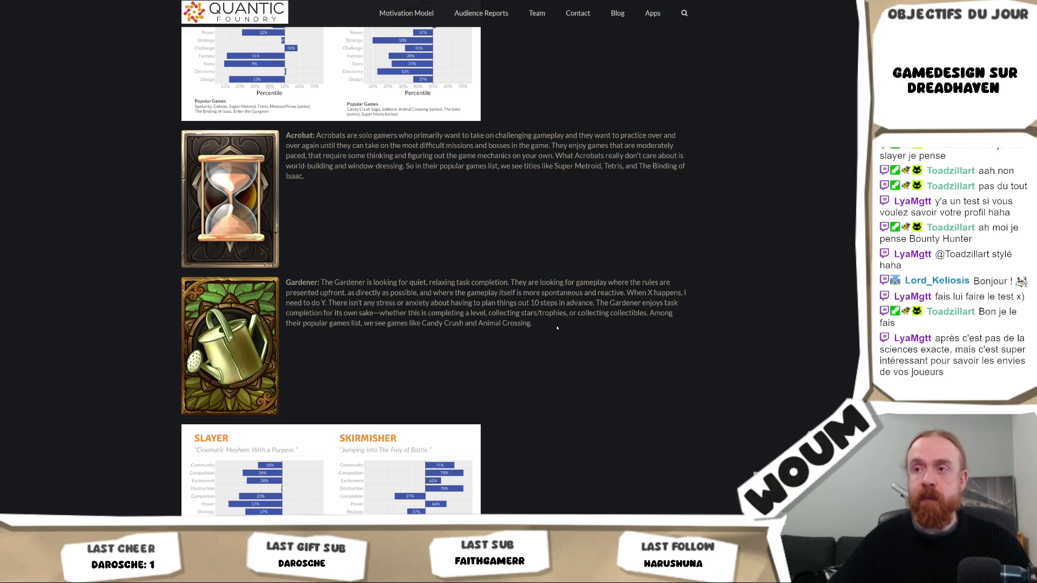
pyautogui.scroll(4, 557, 328)
pyautogui.scroll(-17, 557, 328)
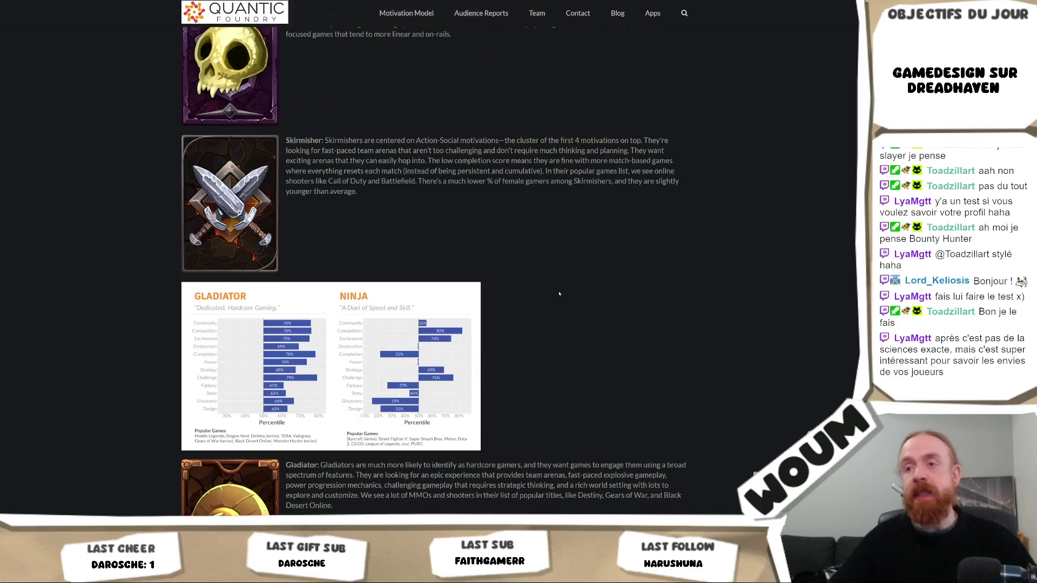
pyautogui.scroll(-1, 551, 287)
pyautogui.scroll(1, 551, 282)
pyautogui.scroll(-5, 550, 282)
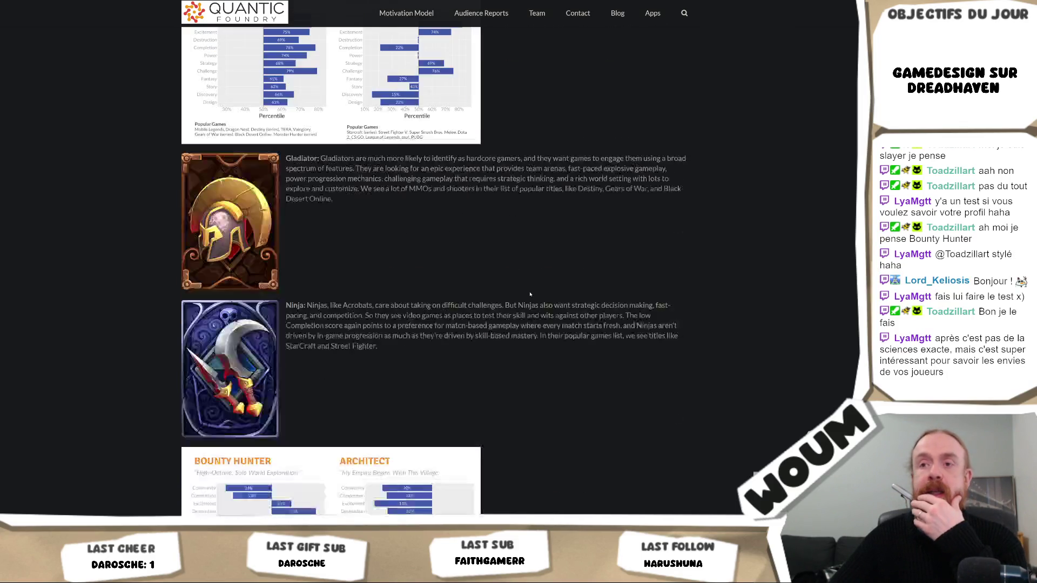
pyautogui.scroll(-5, 530, 294)
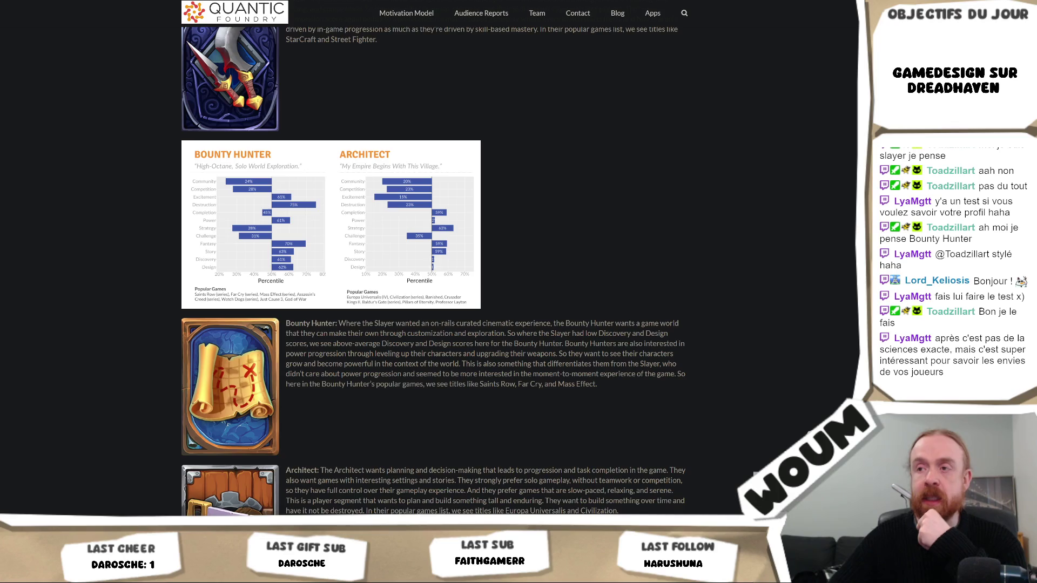
# Highlight parts of the Bounty Hunter paragraph, ending on the word 'exploration'.
pyautogui.tripleClick(368, 332)
pyautogui.click(579, 334)
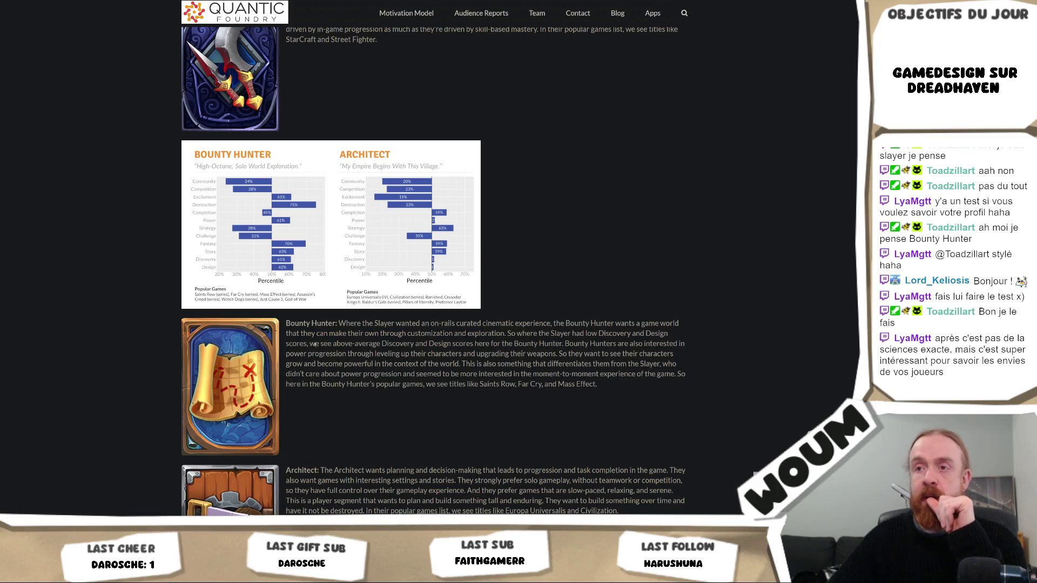
pyautogui.moveTo(444, 333); pyautogui.dragTo(479, 333)
pyautogui.click(473, 338)
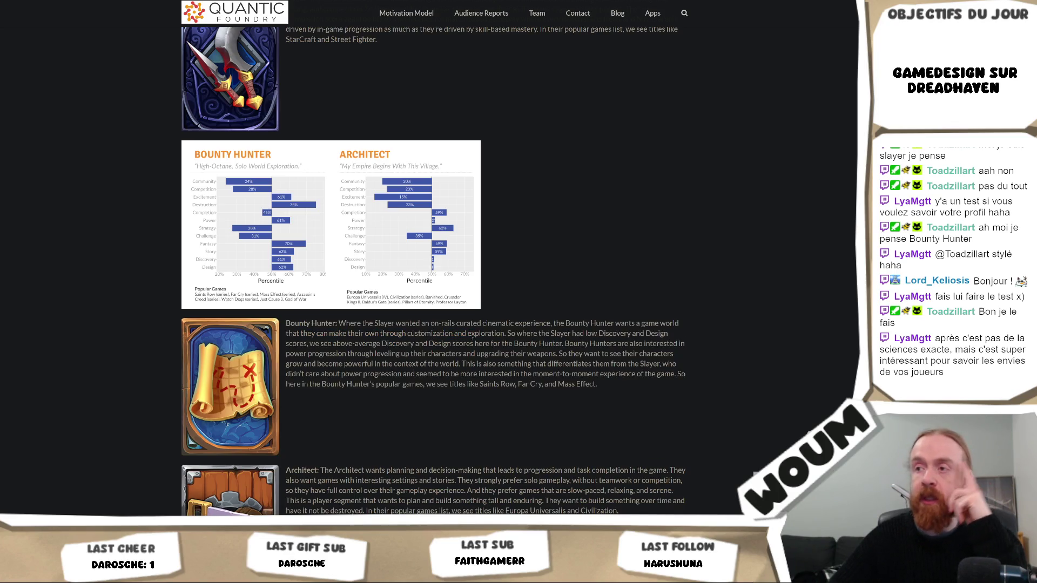
pyautogui.moveTo(601, 382); pyautogui.dragTo(303, 324)
pyautogui.doubleClick(485, 333)
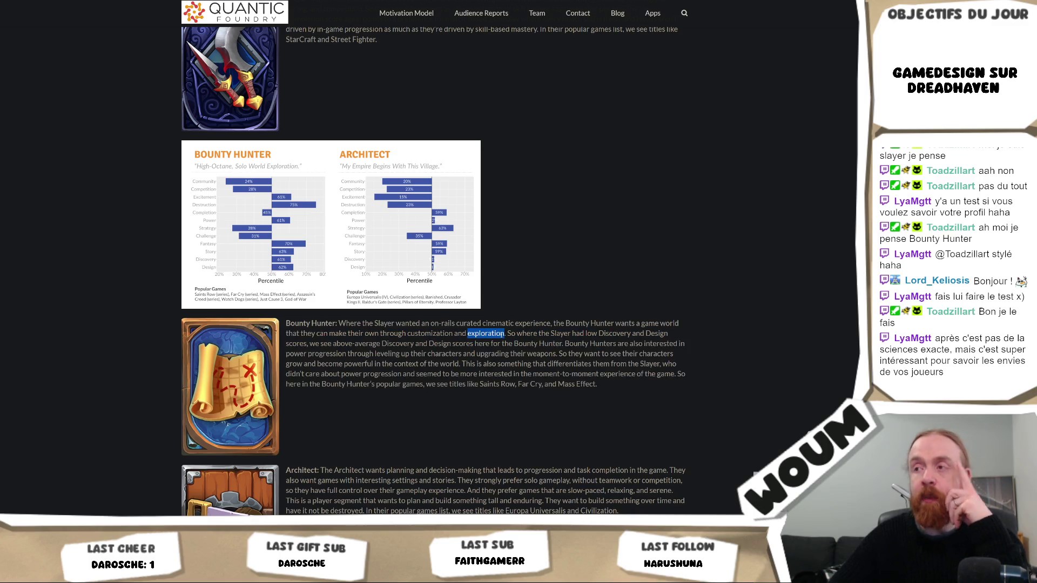
# Highlight the 'interesting settings and stories' phrase, then scroll on to the Acrobat section.
pyautogui.scroll(-3, 520, 360)
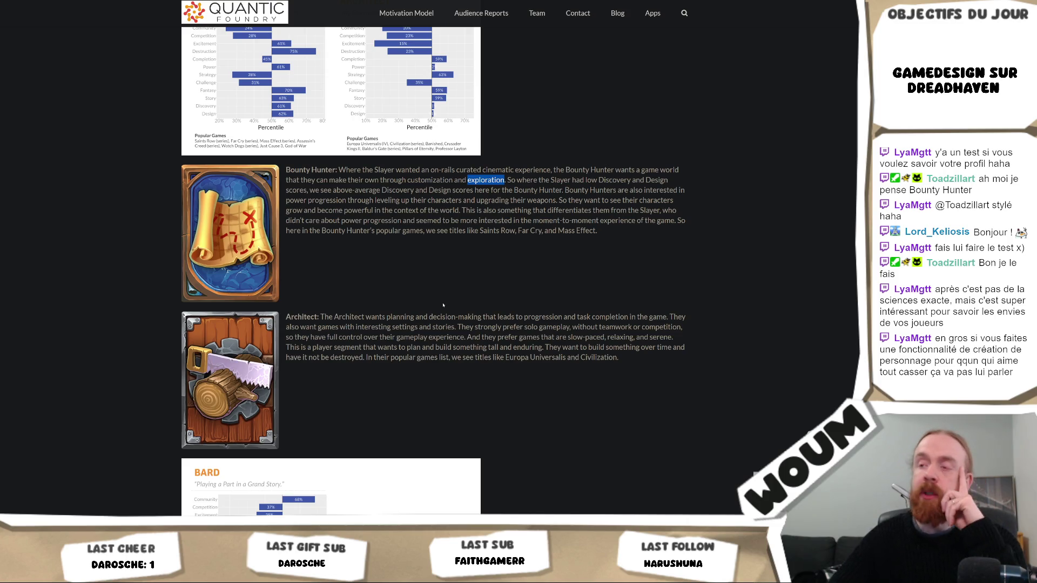
pyautogui.moveTo(455, 326); pyautogui.dragTo(324, 326)
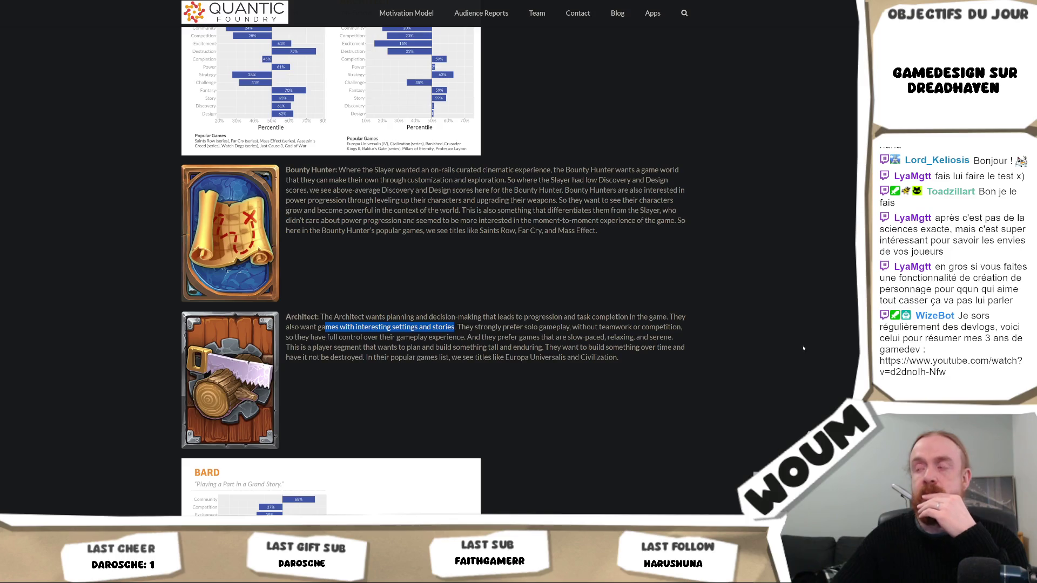
pyautogui.scroll(15, 803, 348)
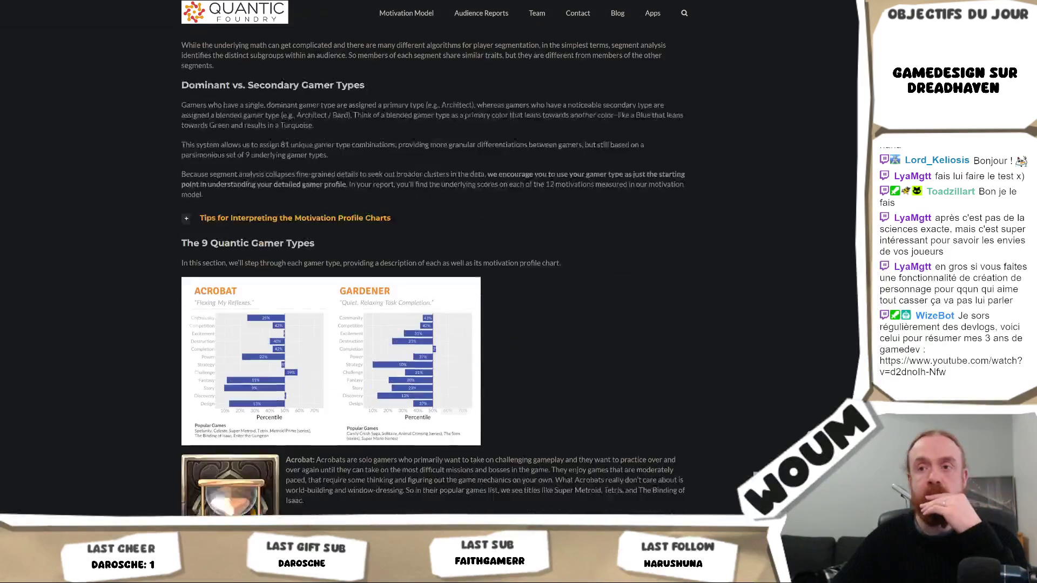
pyautogui.scroll(-1, 433, 272)
pyautogui.scroll(-1, 433, 272)
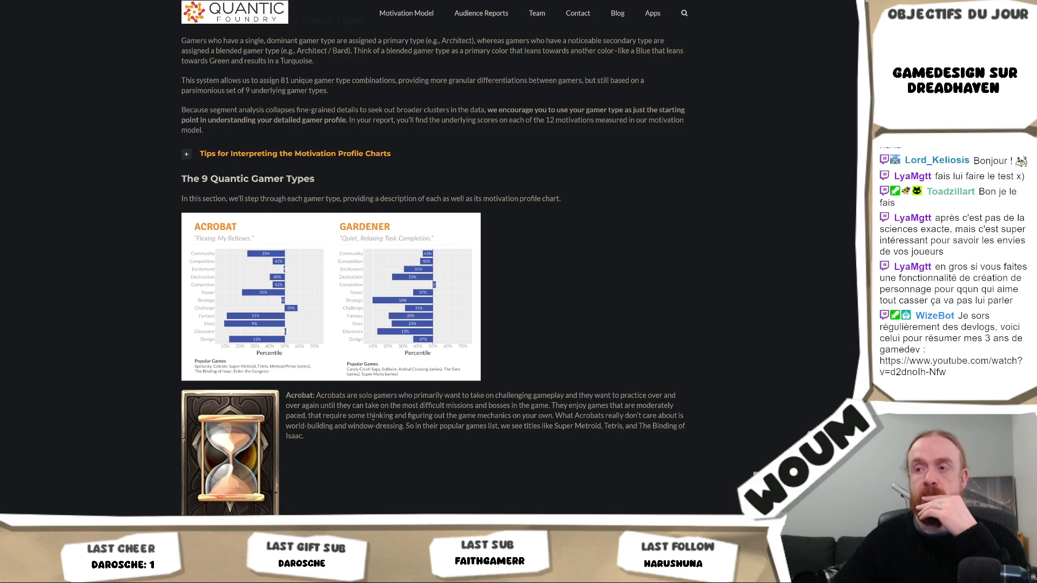
# Select the Acrobat description paragraph, clear it, and start the Gamer Motivation Profile survey.
pyautogui.moveTo(352, 449); pyautogui.dragTo(276, 398)
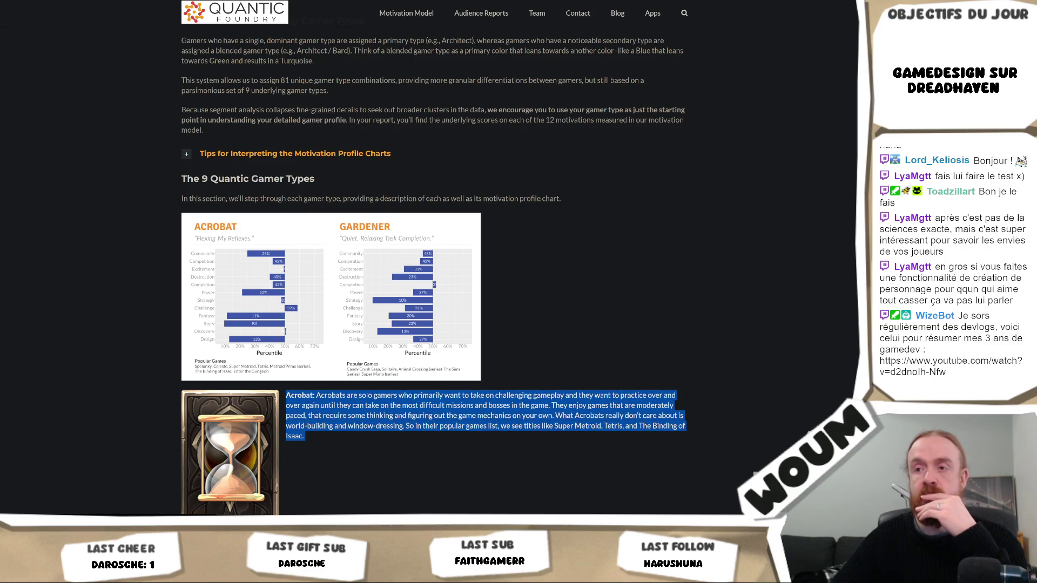
pyautogui.moveTo(306, 438); pyautogui.dragTo(285, 397)
pyautogui.scroll(-2, 285, 396)
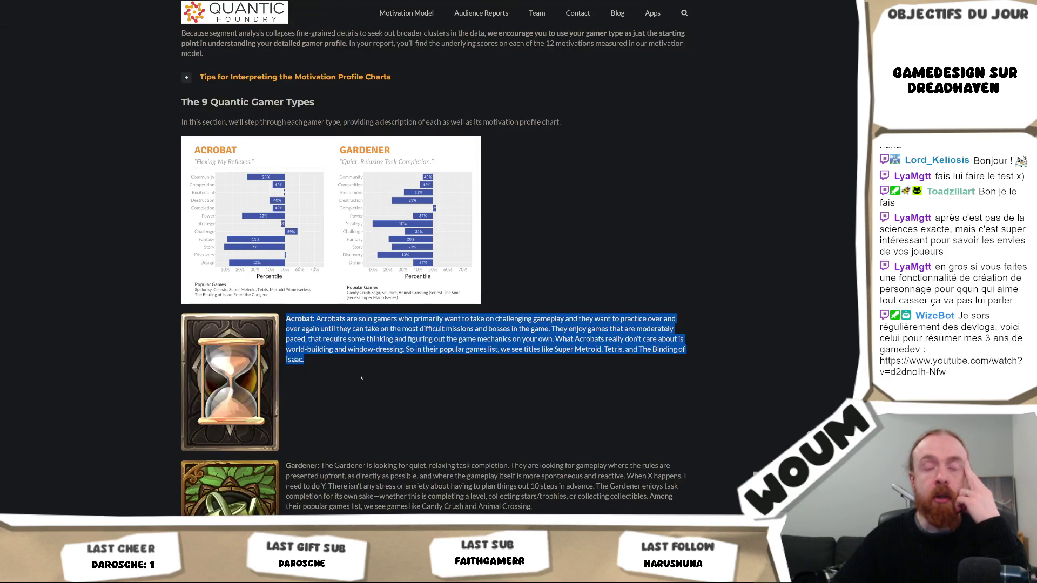
pyautogui.click(285, 396)
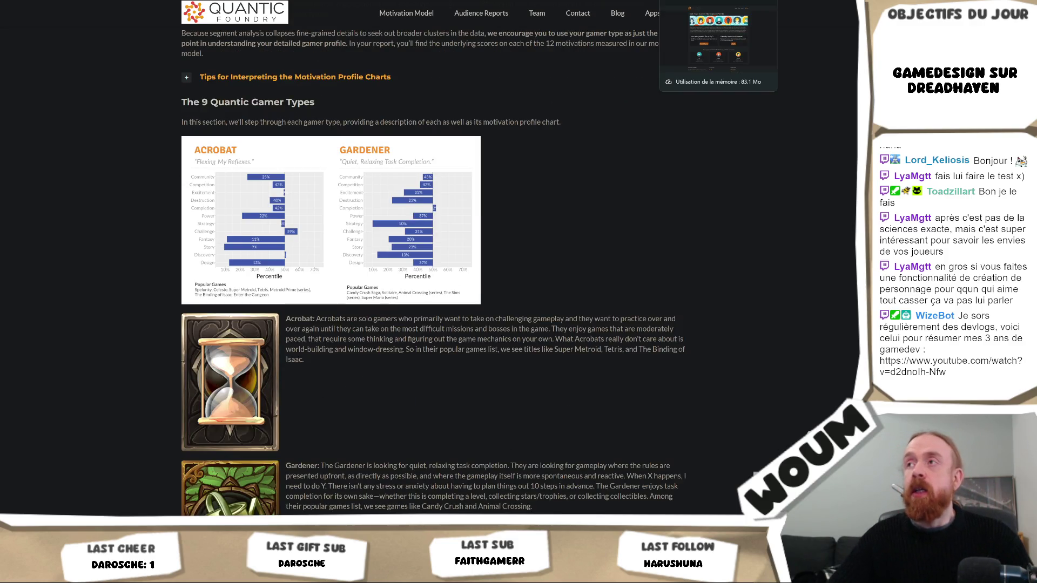
pyautogui.click(702, 76)
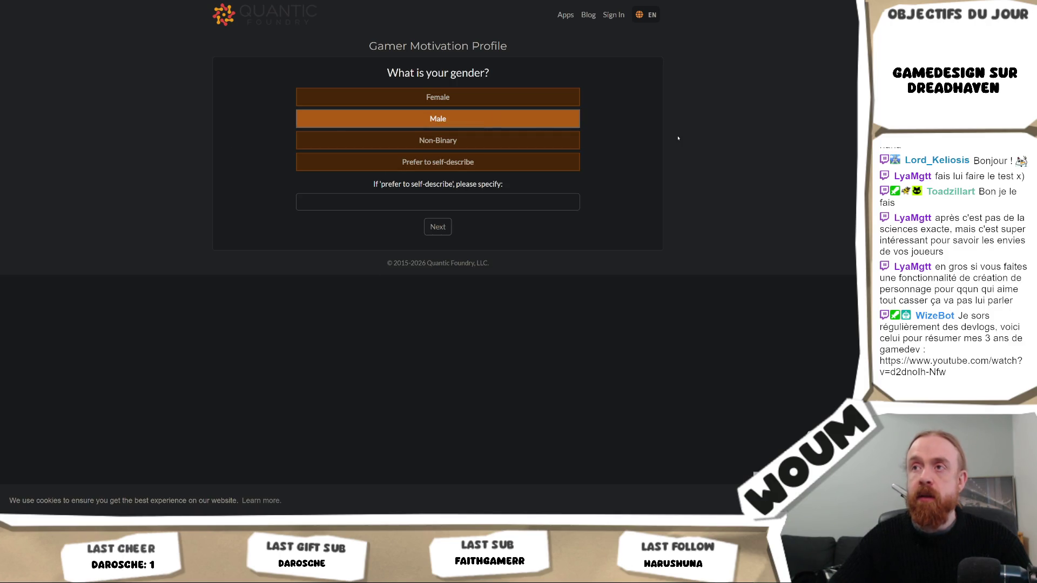
# Answer Male to the gender question, advance to the age question, and switch to Obsidian.
pyautogui.click(440, 120)
pyautogui.click(438, 226)
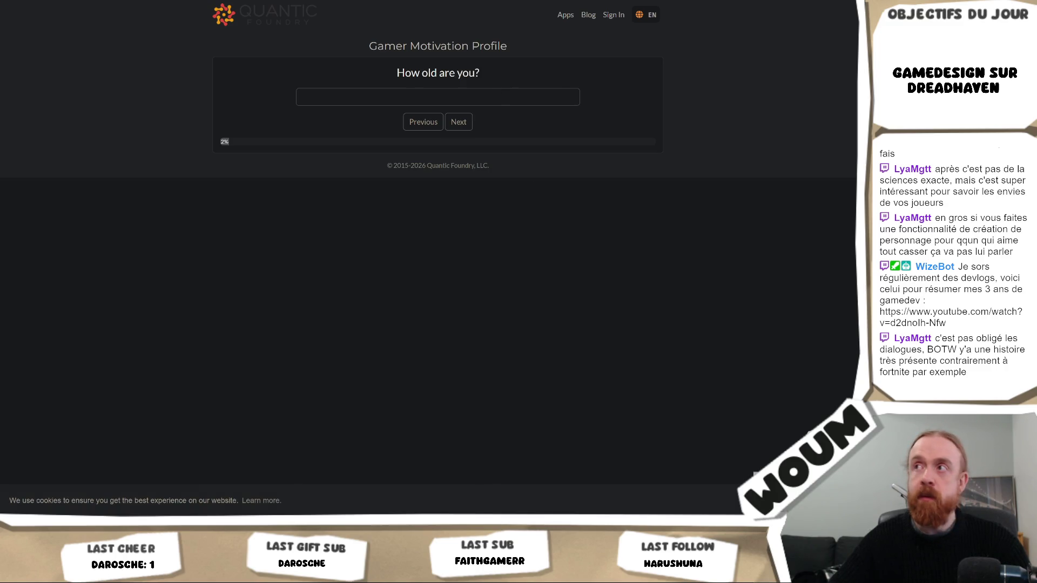
pyautogui.hotkey('alt', 'Tab')
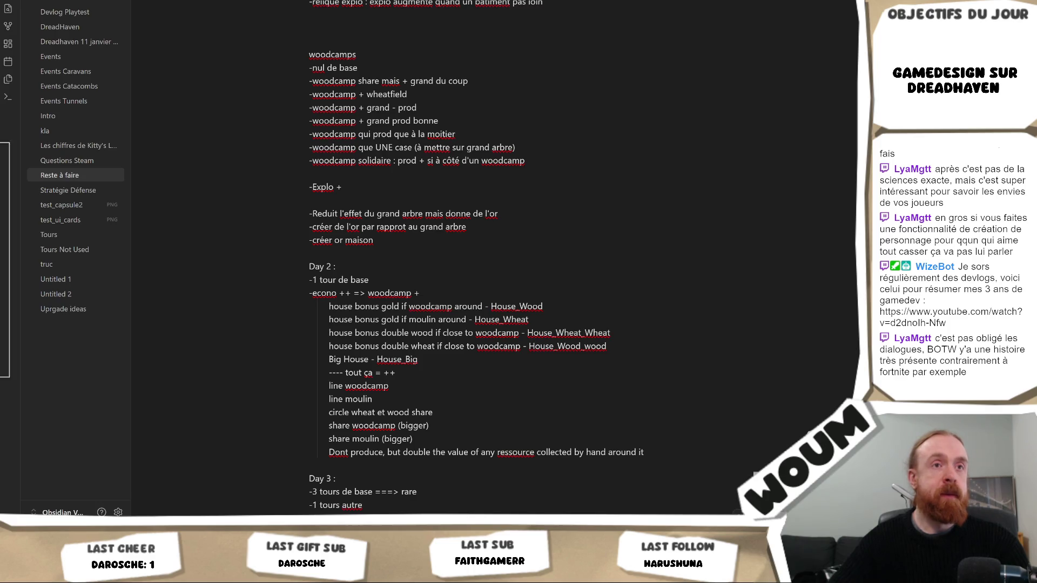
# Switch from the Obsidian notes back to the survey in the browser.
pyautogui.hotkey('alt', 'Tab')
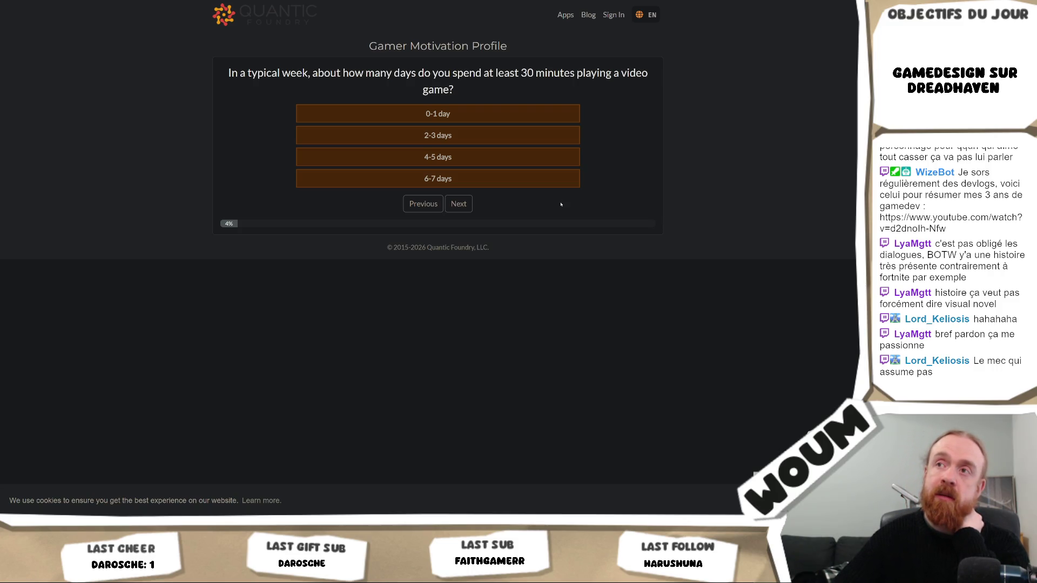
# Answer 6-7 days weekly, Hardcore Gamer, and platforms PC/Mac plus Handheld Console, then continue.
pyautogui.click(548, 181)
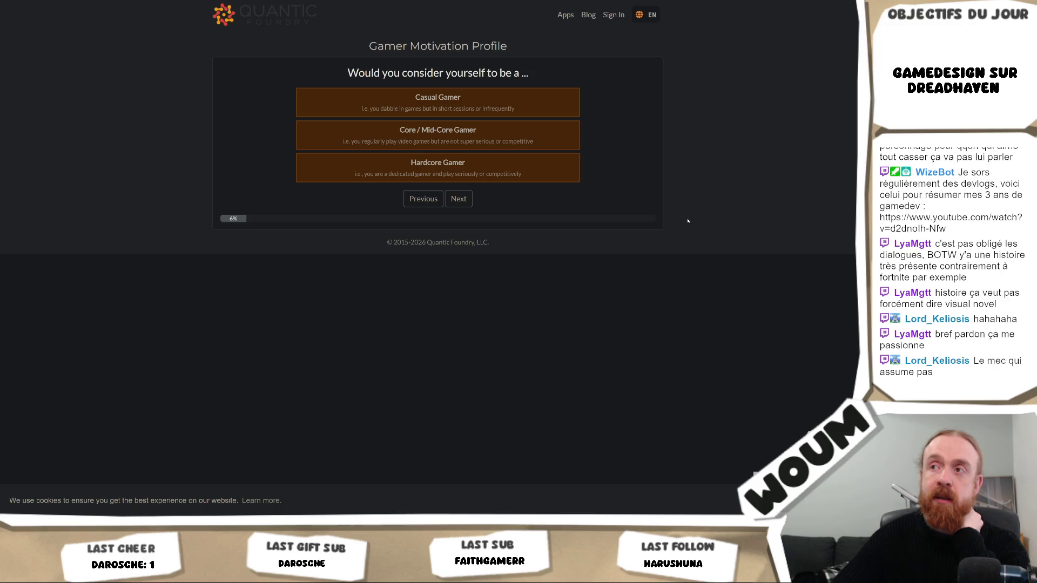
pyautogui.click(562, 175)
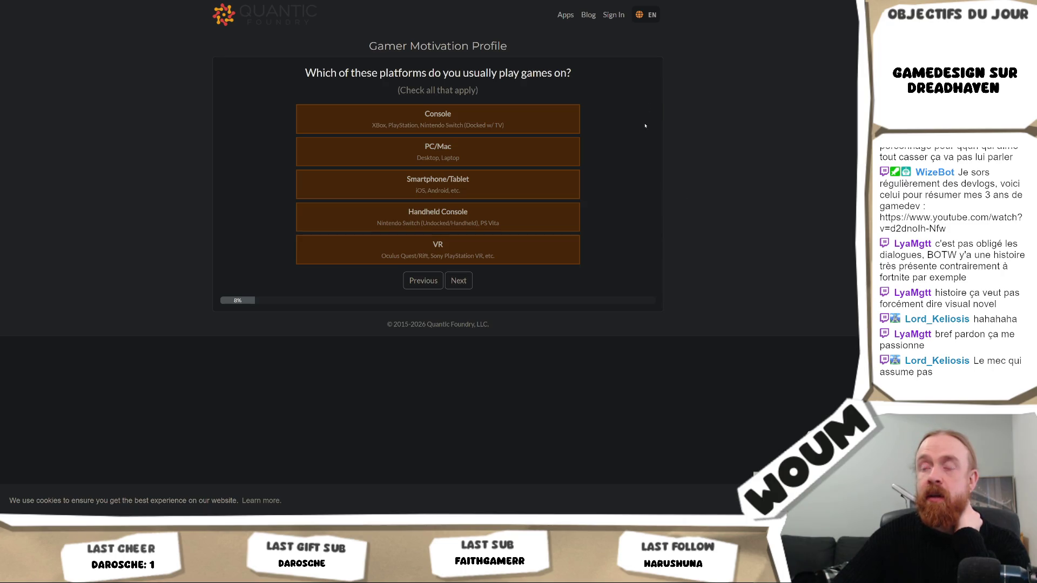
pyautogui.click(510, 146)
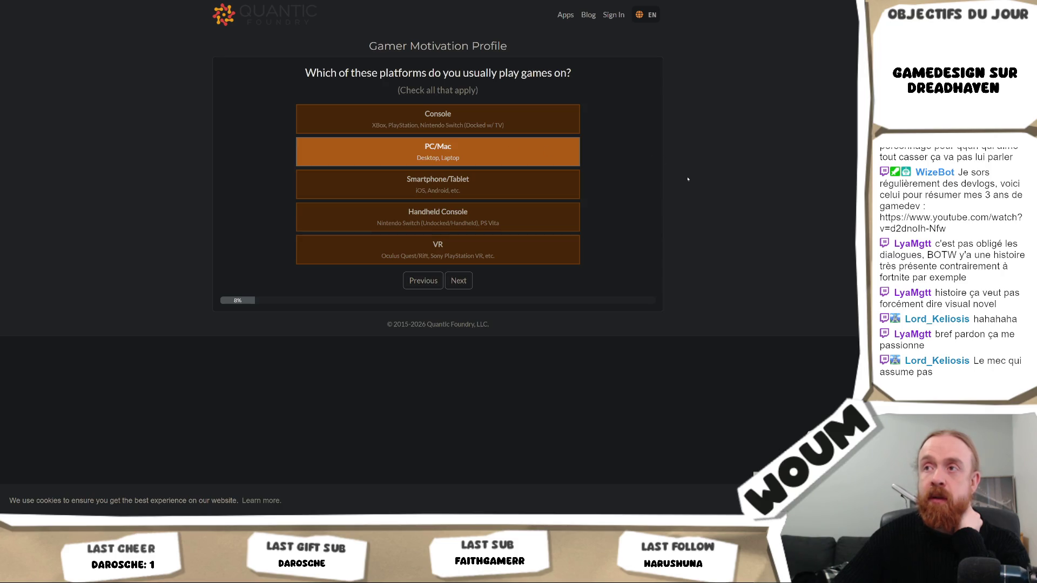
pyautogui.click(539, 122)
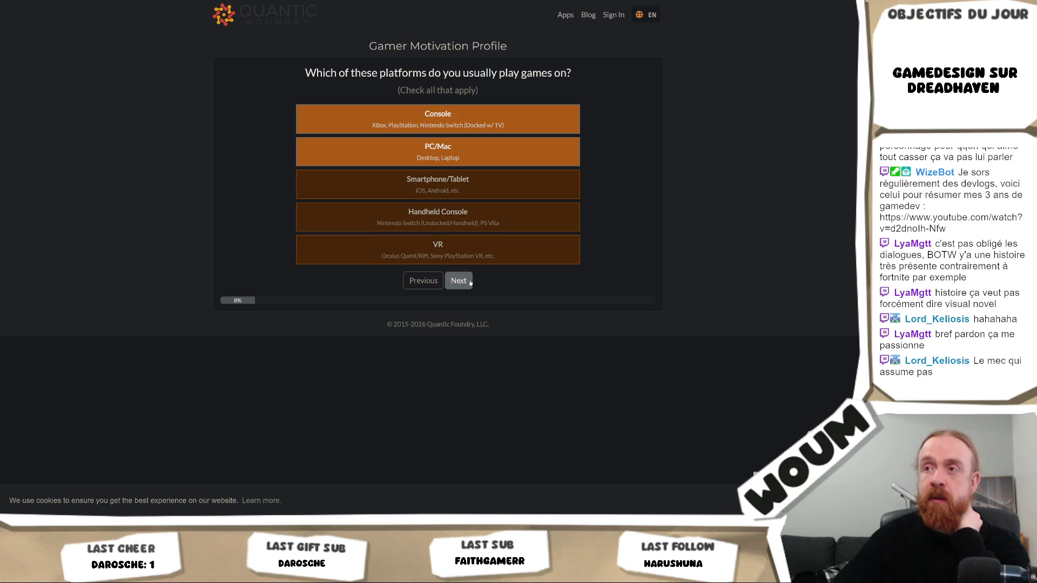
pyautogui.click(533, 118)
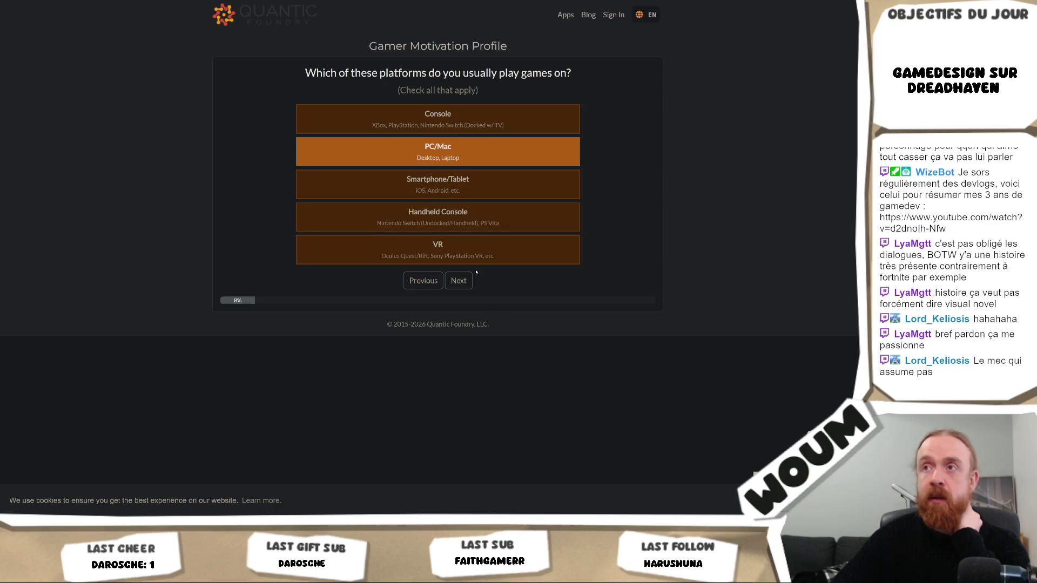
pyautogui.click(437, 217)
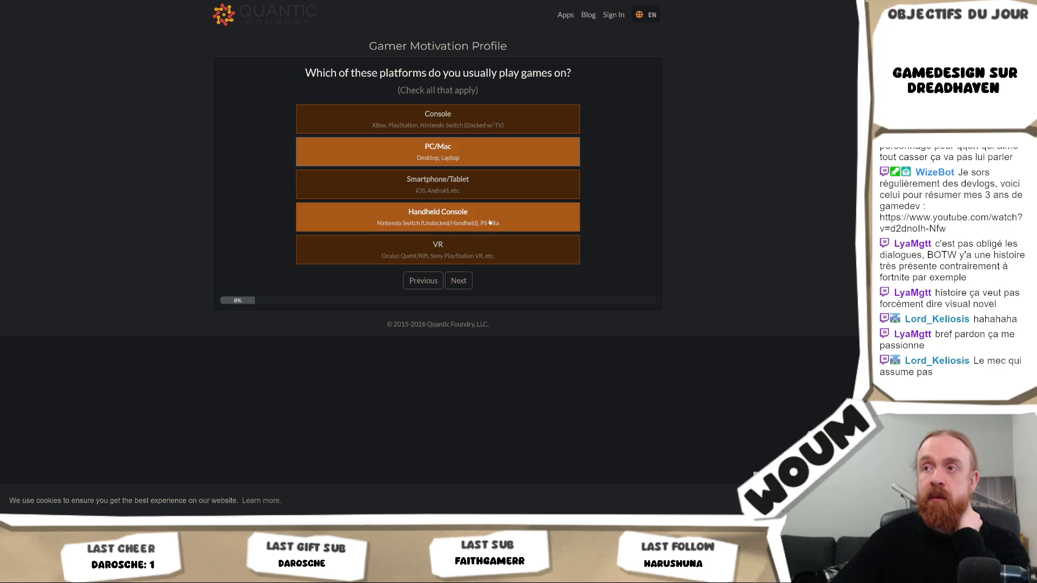
pyautogui.click(458, 281)
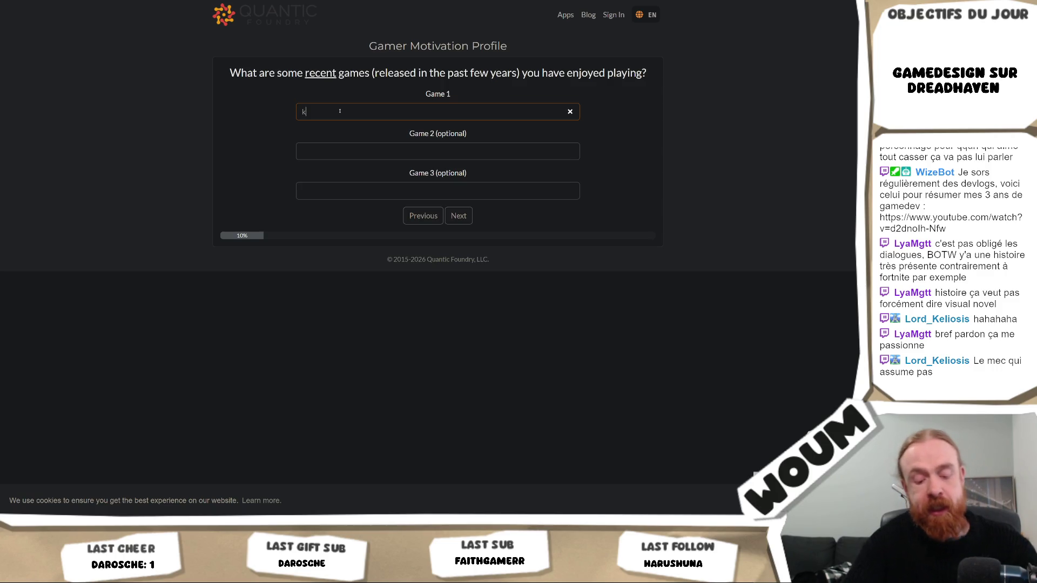
# Try 'kitty's last adventure' and 'Sqroma' in the Game 1 field, then clear it.
pyautogui.write("kitty's last advent")
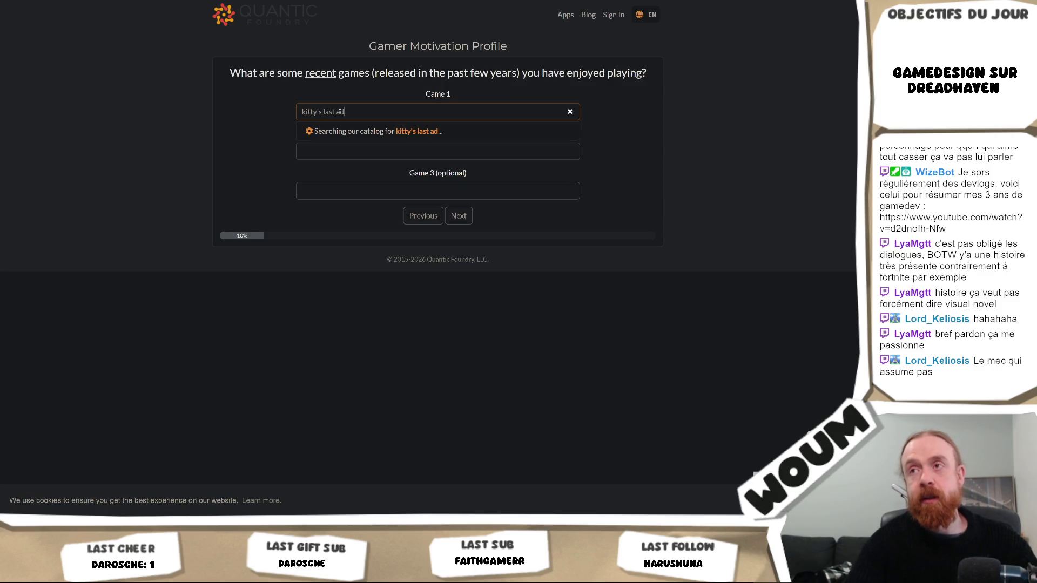
pyautogui.write('ure')
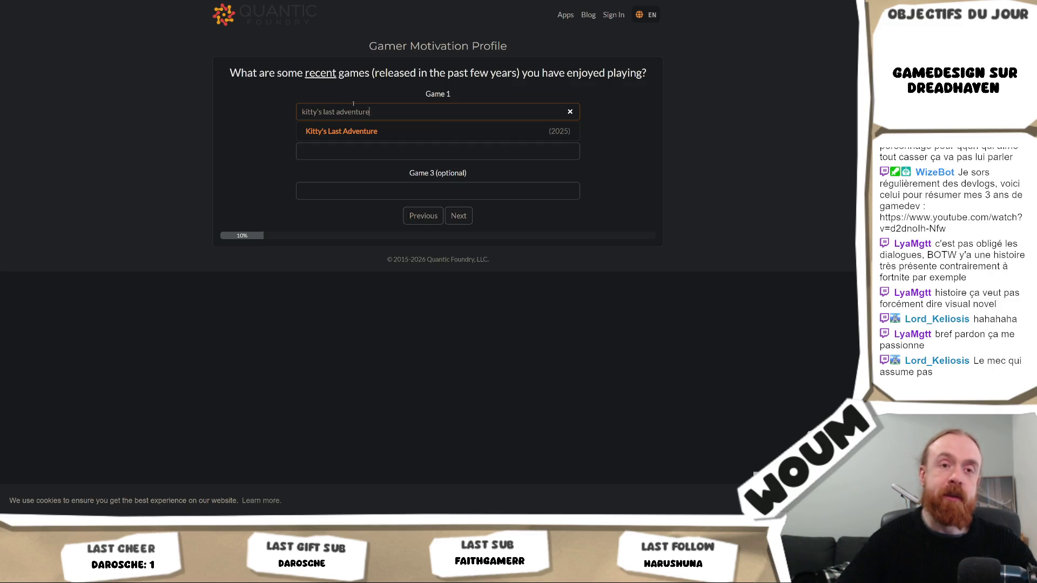
pyautogui.hotkey('ctrl', 'a')
pyautogui.write('Sqroma')
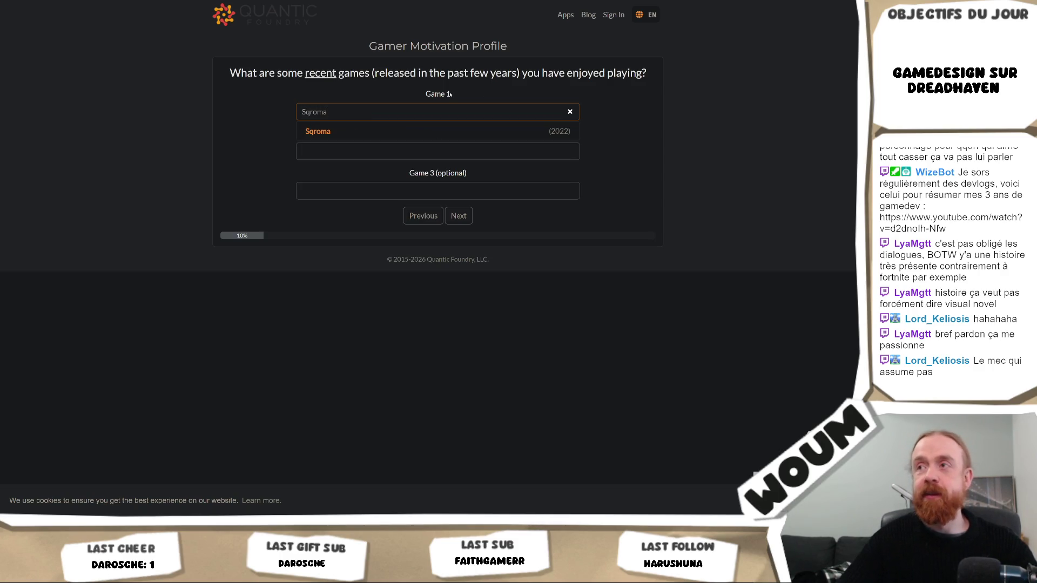
pyautogui.hotkey('ctrl', 'a')
pyautogui.press('BackSpace')
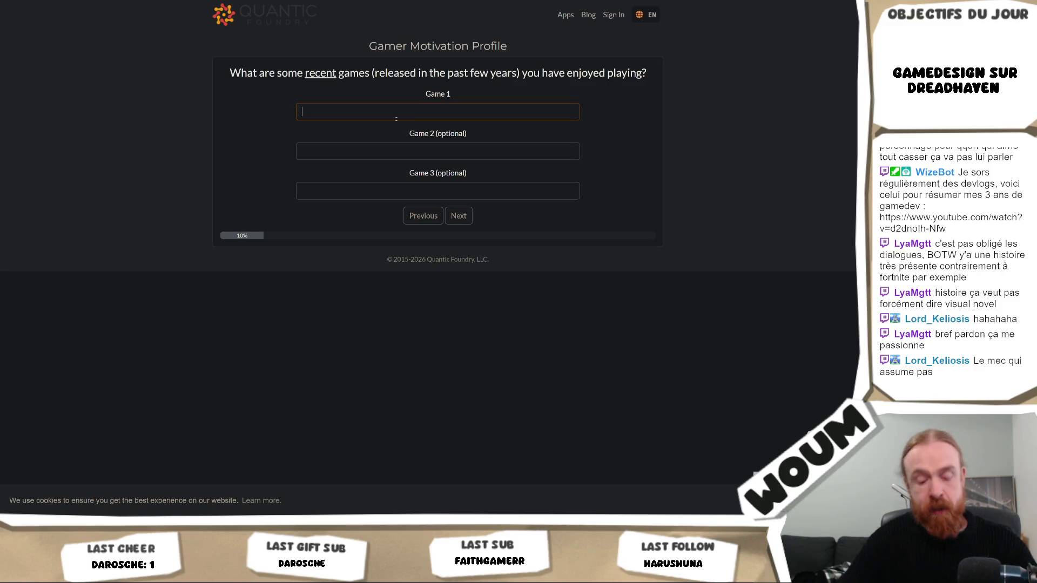
# Pick Hold the Mine for Game 1 and Hades II for Game 2 from the suggestions.
pyautogui.click(406, 116)
pyautogui.write('HOld the mine')
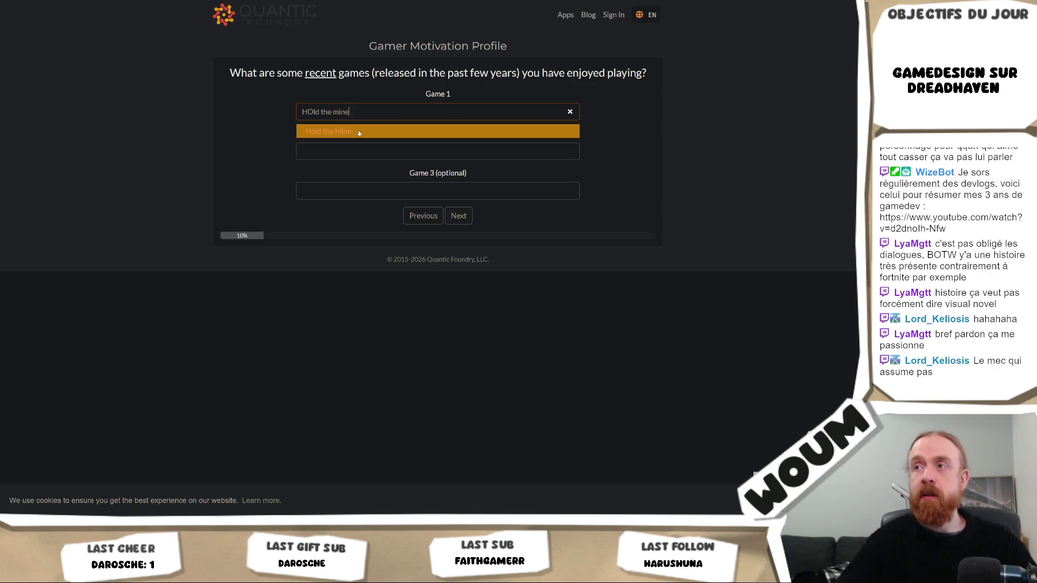
pyautogui.click(359, 132)
pyautogui.click(362, 150)
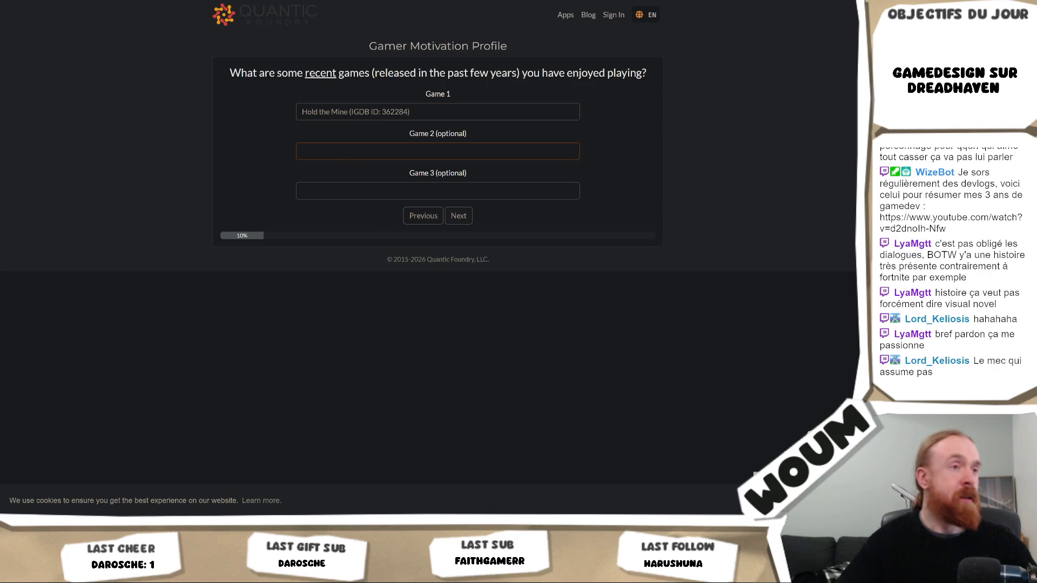
pyautogui.write('Had')
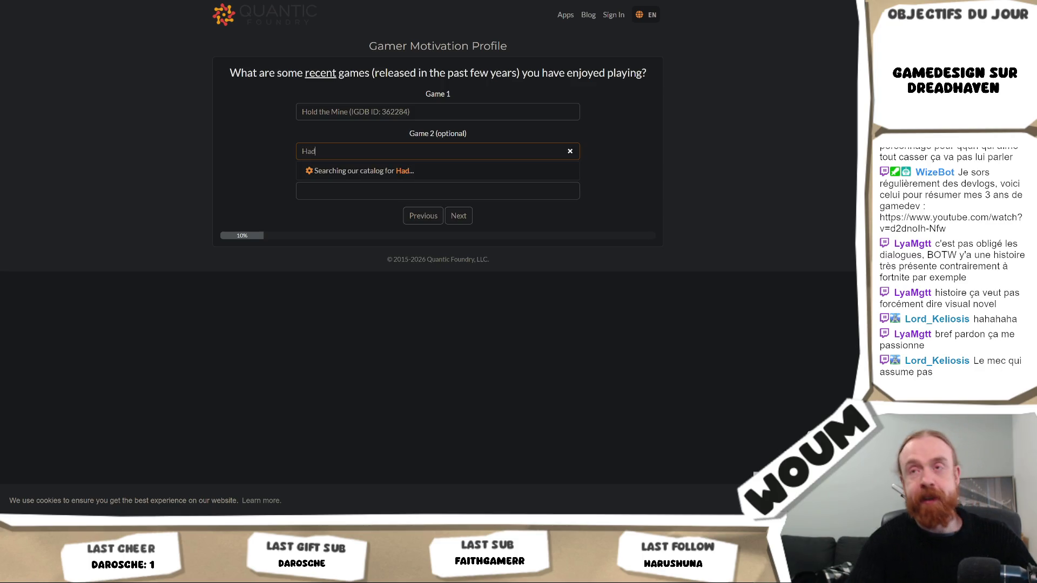
pyautogui.write('es II')
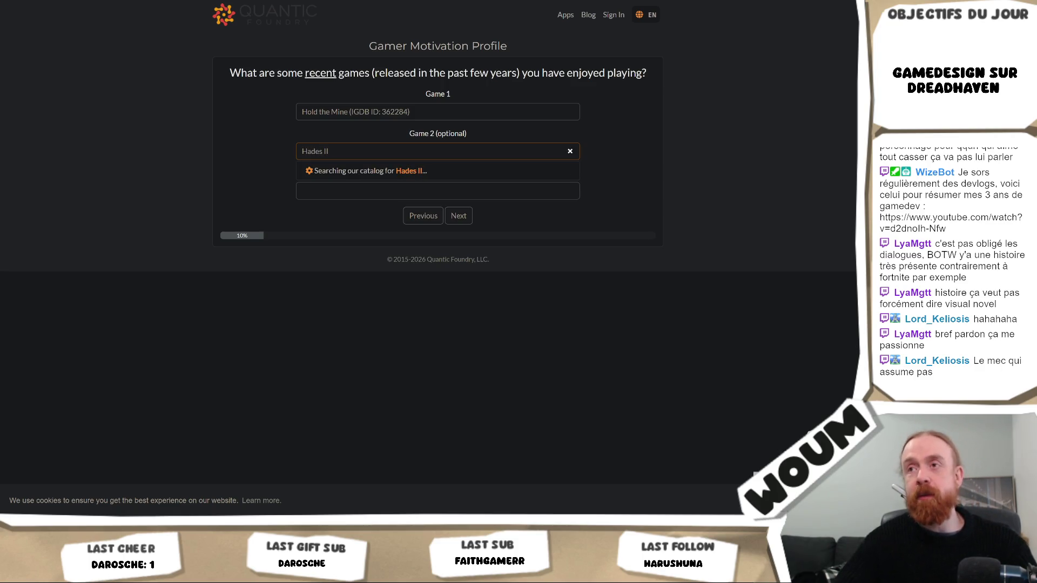
pyautogui.click(367, 171)
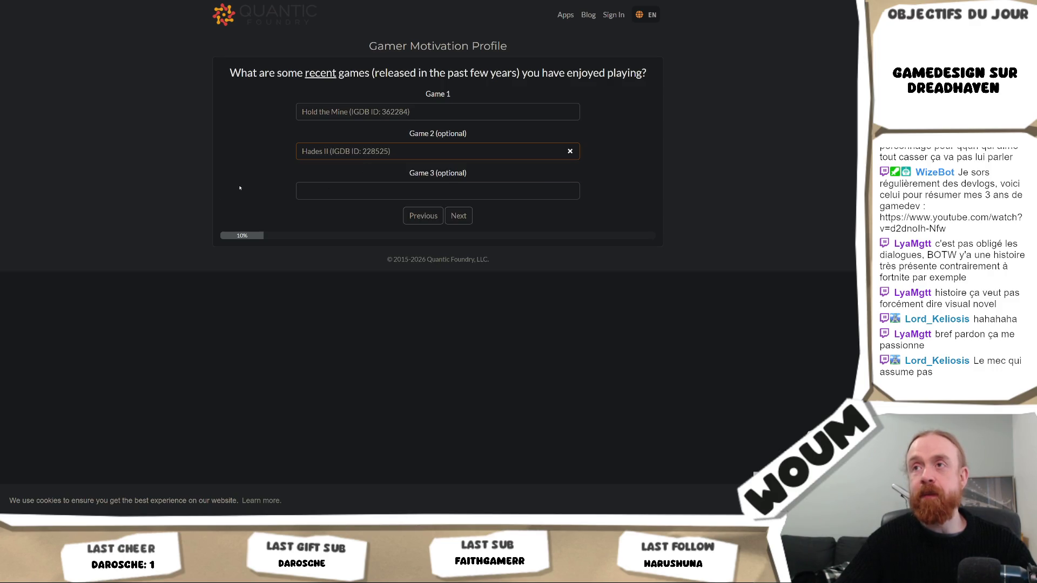